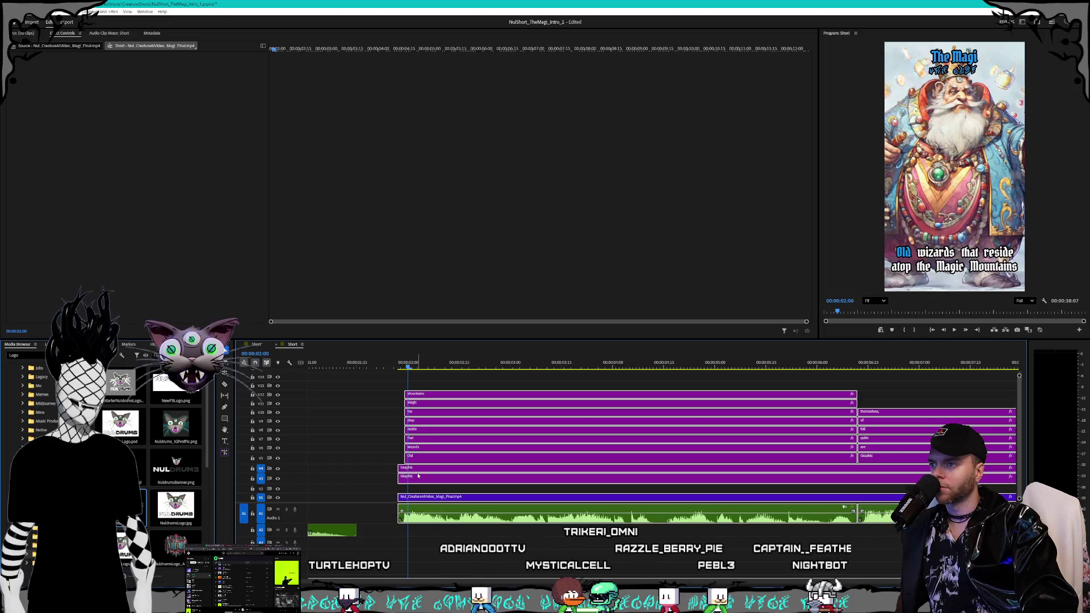
# Step: Shift all timeline clips about two frames later and deselect them
pyautogui.moveTo(421, 473); pyautogui.dragTo(427, 473)
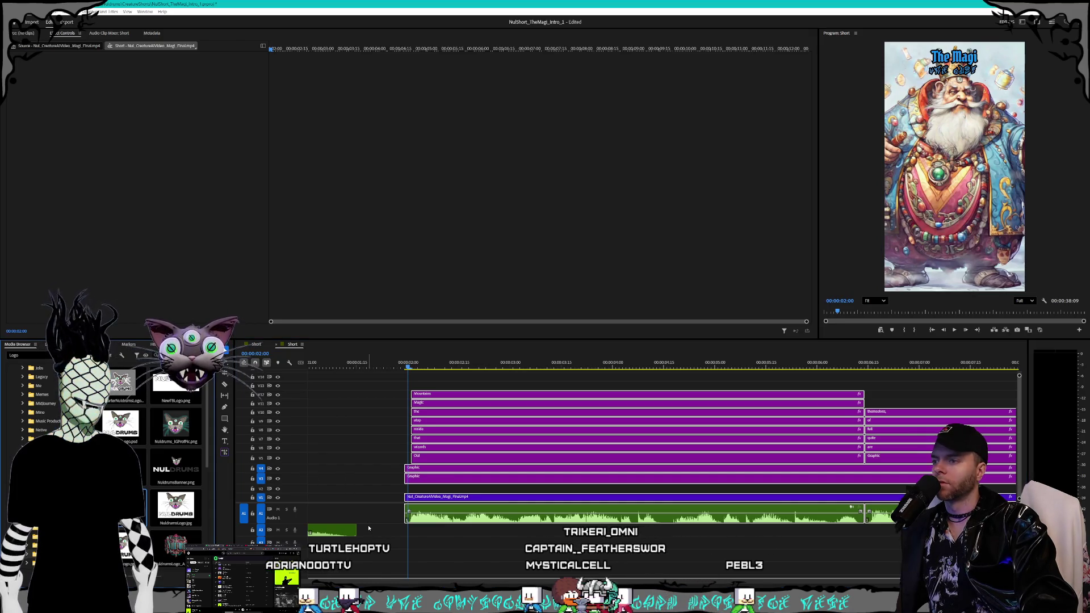
pyautogui.click(416, 511)
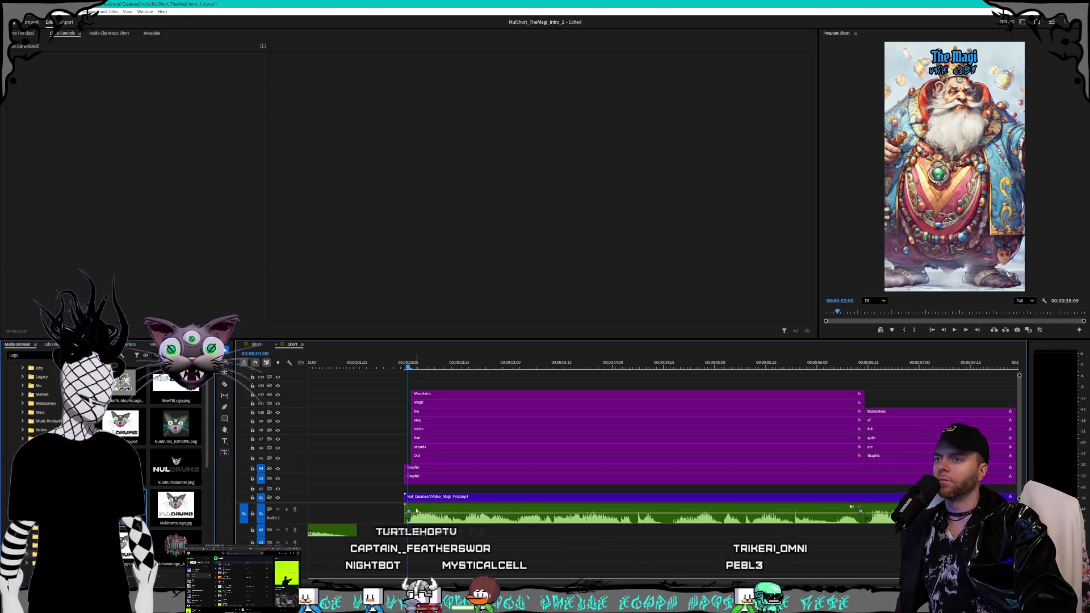
pyautogui.press('-')
pyautogui.press('-')
pyautogui.press('-')
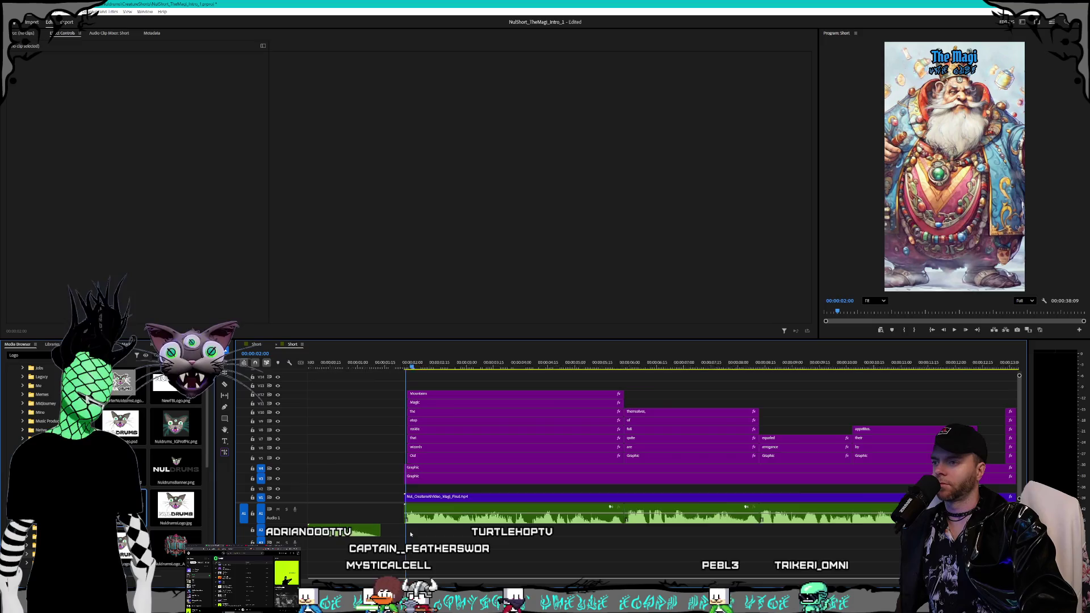
pyautogui.press('-')
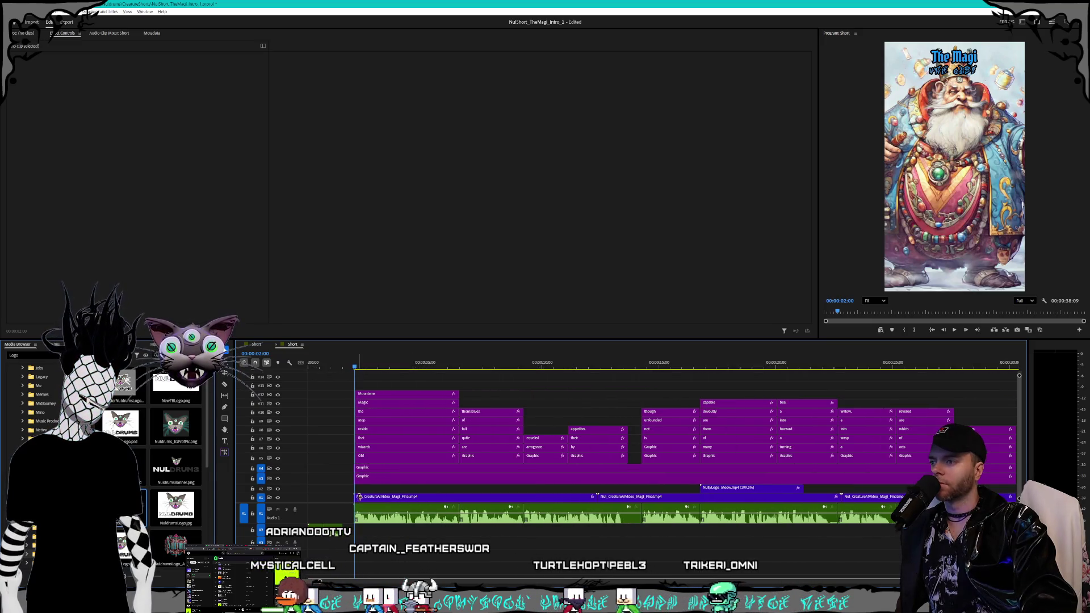
# Step: Trim the V4/V3 Graphic title clips to end near 0:02 and return the playhead to the start
pyautogui.moveTo(382, 486); pyautogui.dragTo(330, 473)
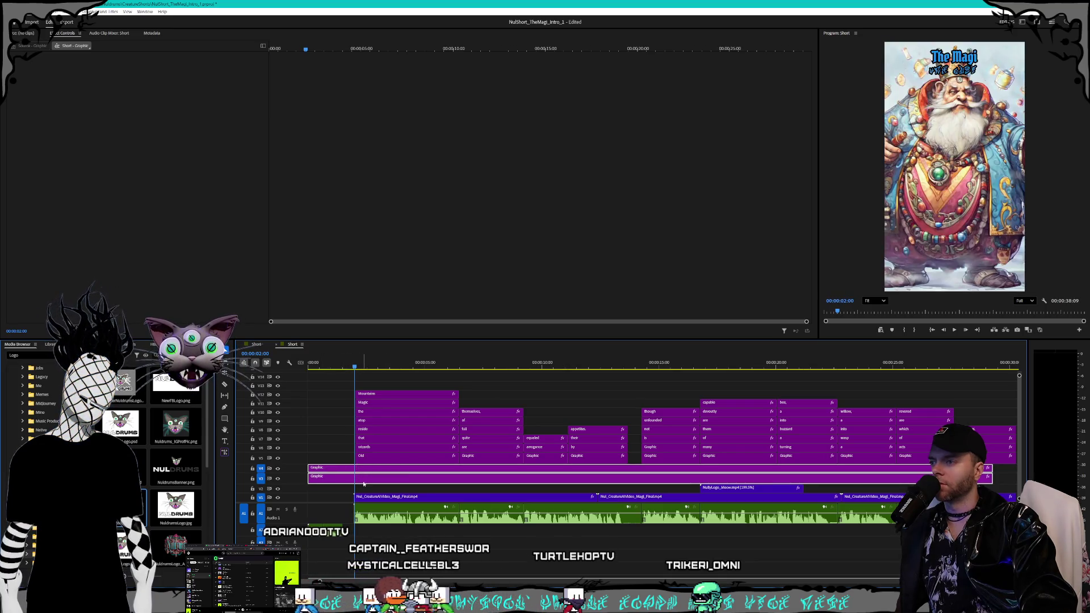
pyautogui.press('-')
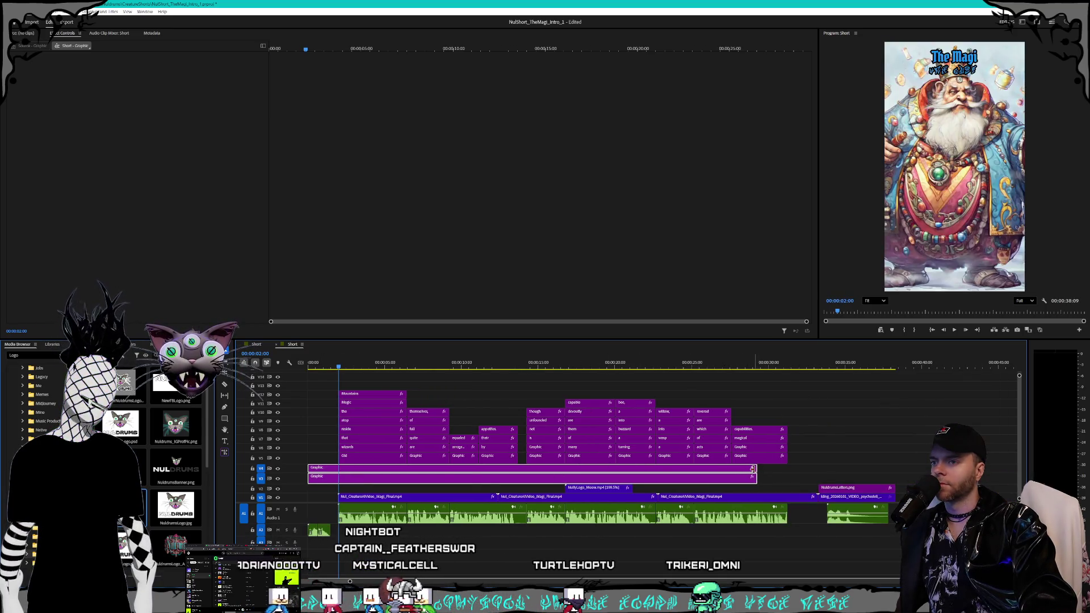
pyautogui.moveTo(729, 469); pyautogui.dragTo(339, 471)
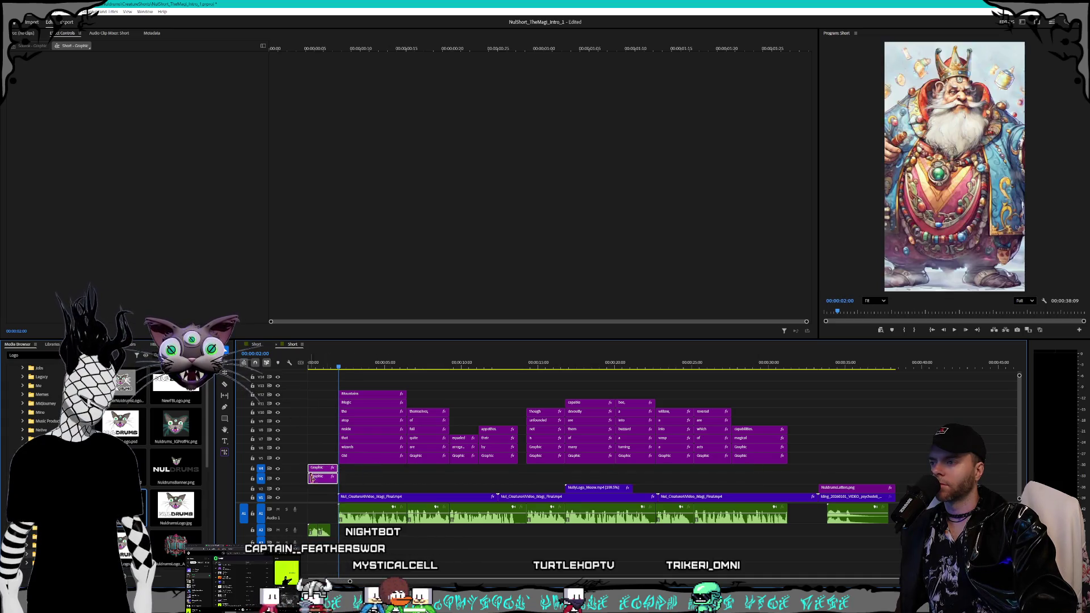
pyautogui.press('=')
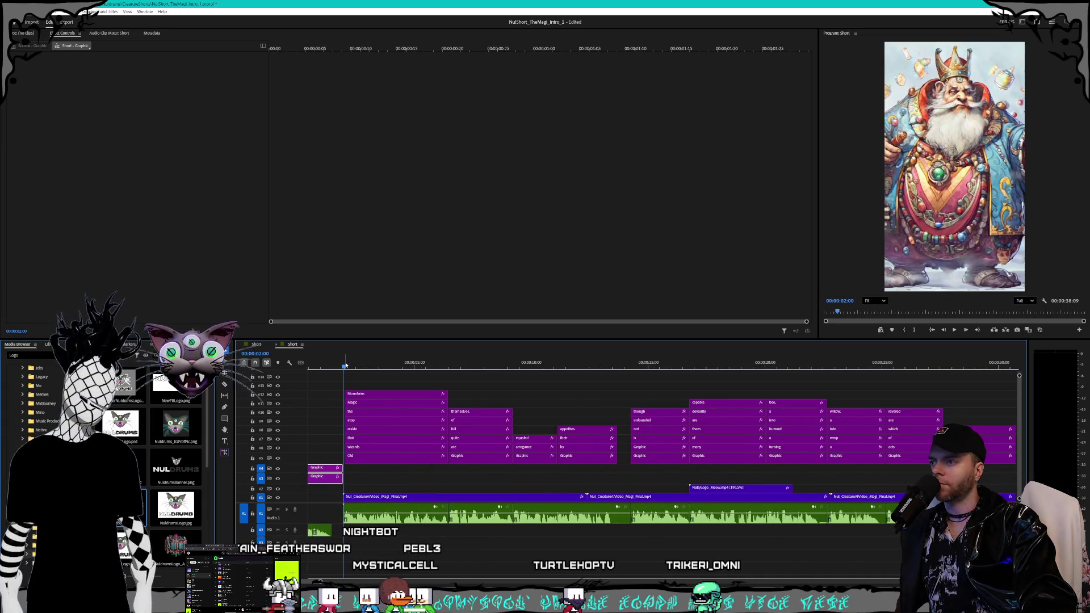
pyautogui.moveTo(344, 365); pyautogui.dragTo(239, 365)
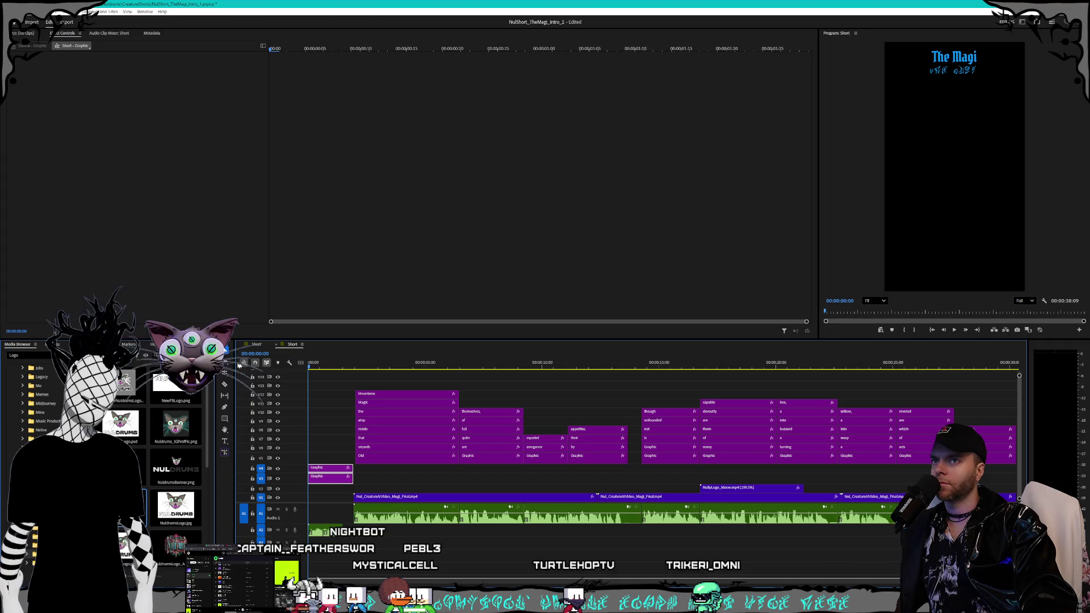
# Step: Enable Opacity animation on The Magi title and add a 100% keyframe at 00:00:00:15
pyautogui.click(332, 470)
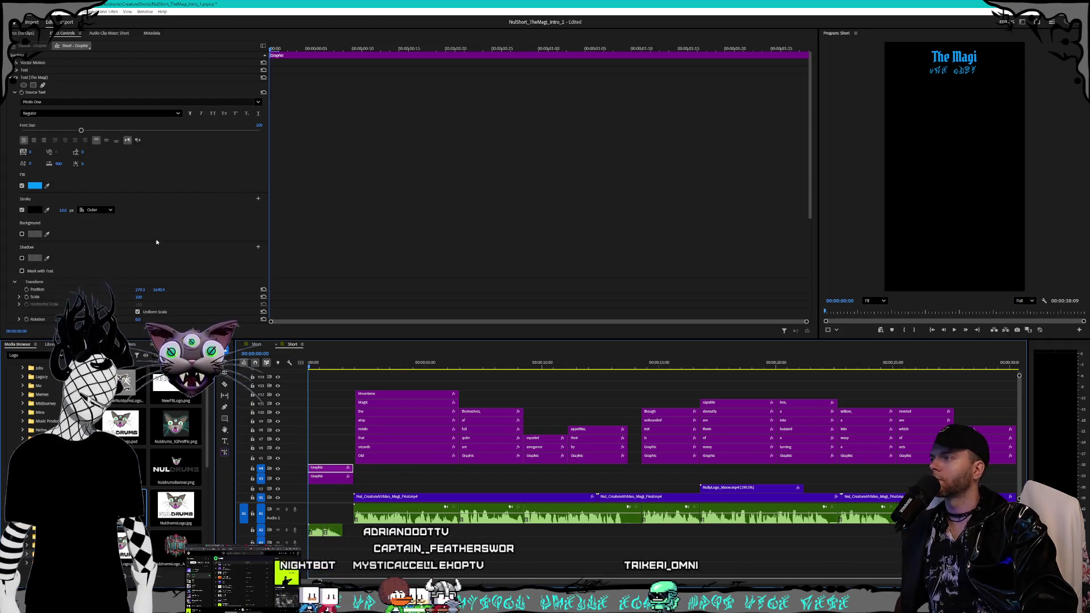
pyautogui.scroll(-6, 119, 259)
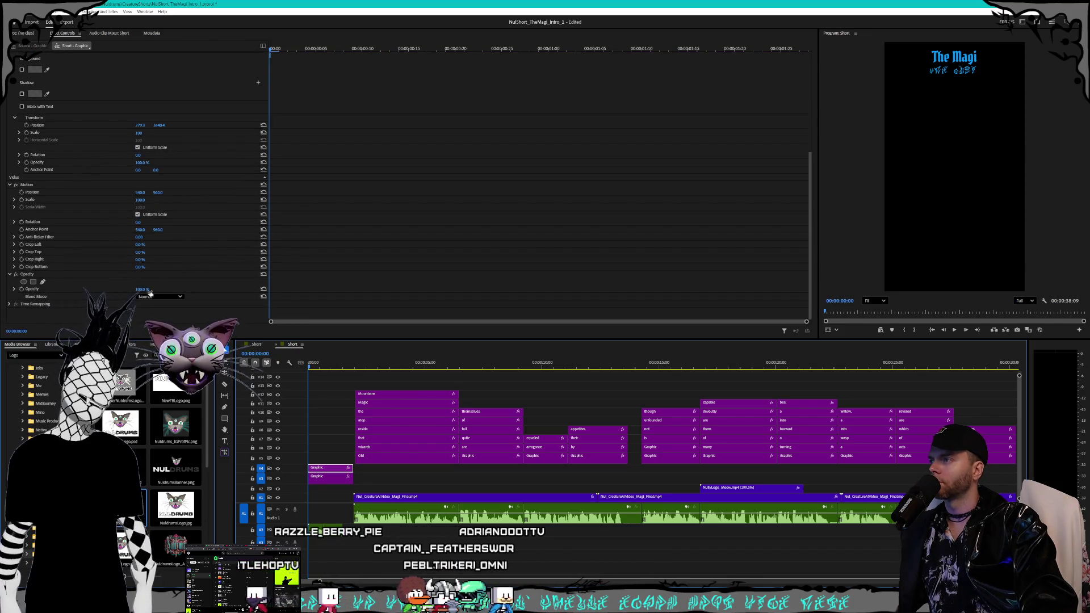
pyautogui.click(21, 290)
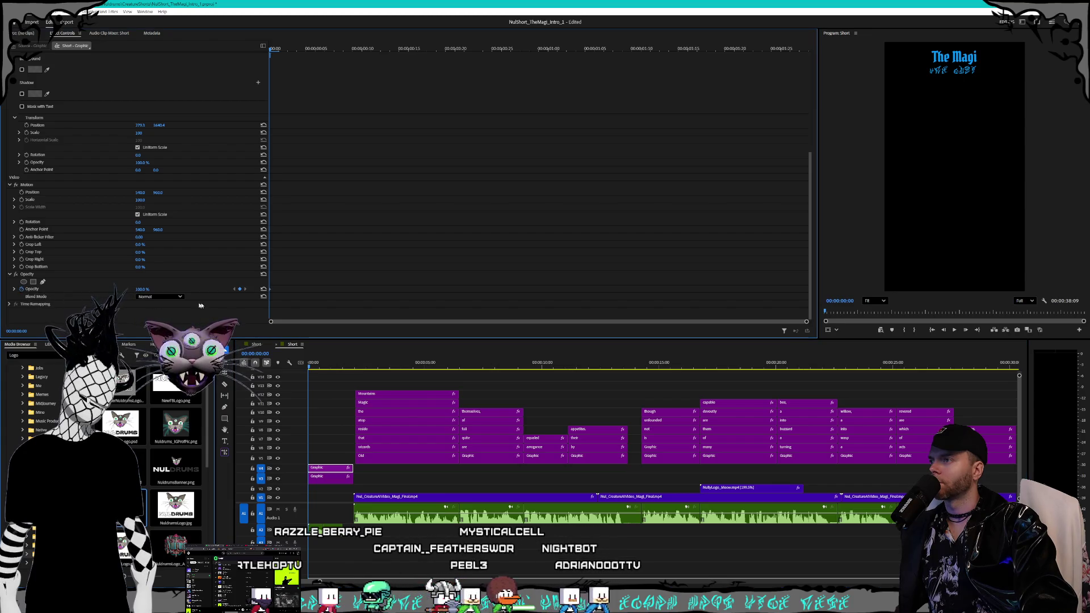
pyautogui.scroll(2, 712, 318)
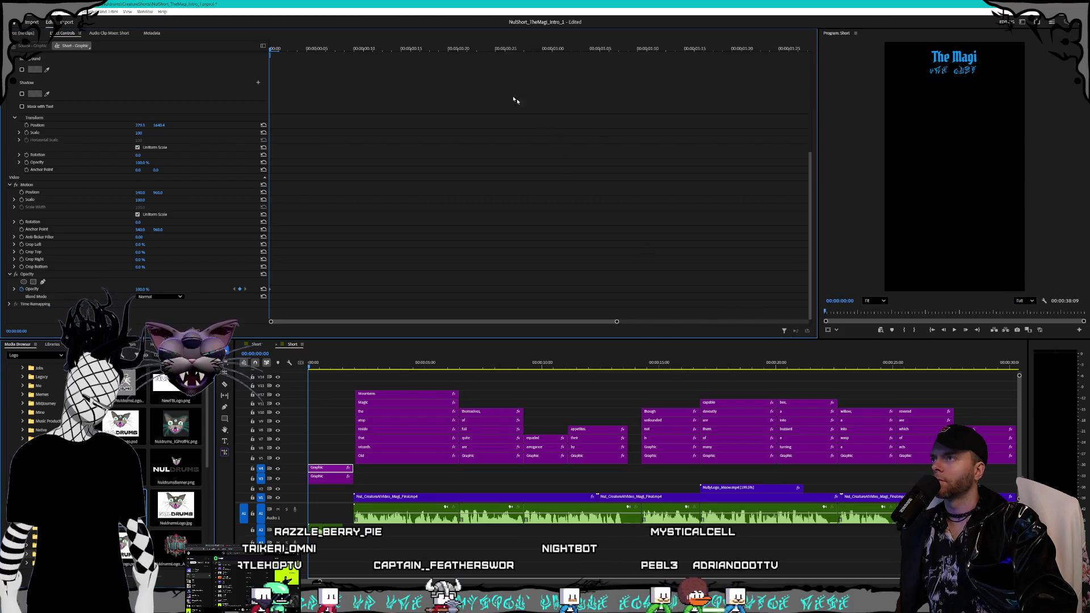
pyautogui.click(413, 54)
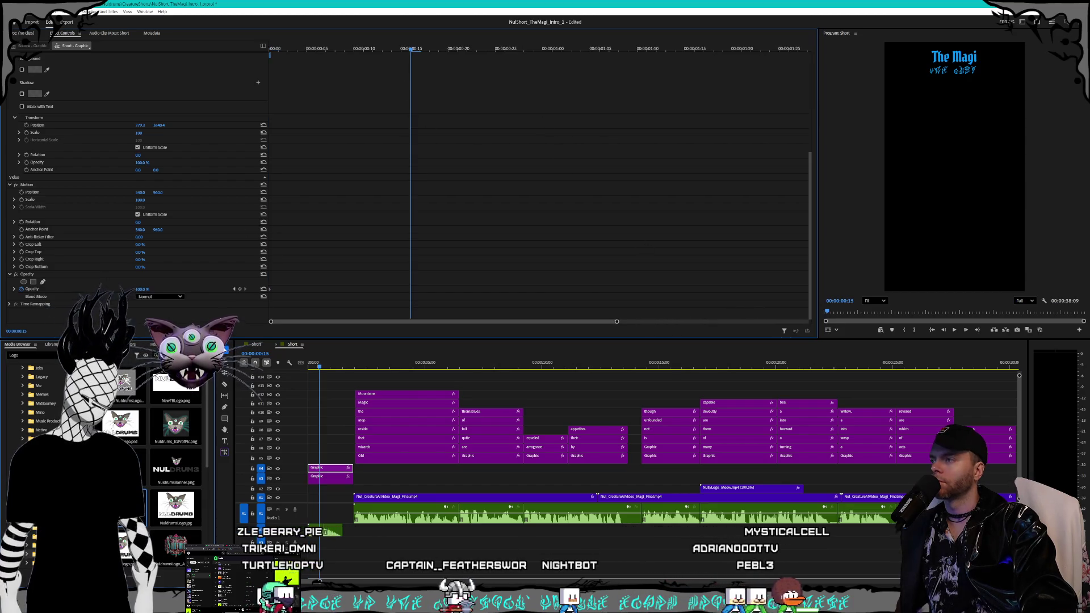
pyautogui.click(239, 289)
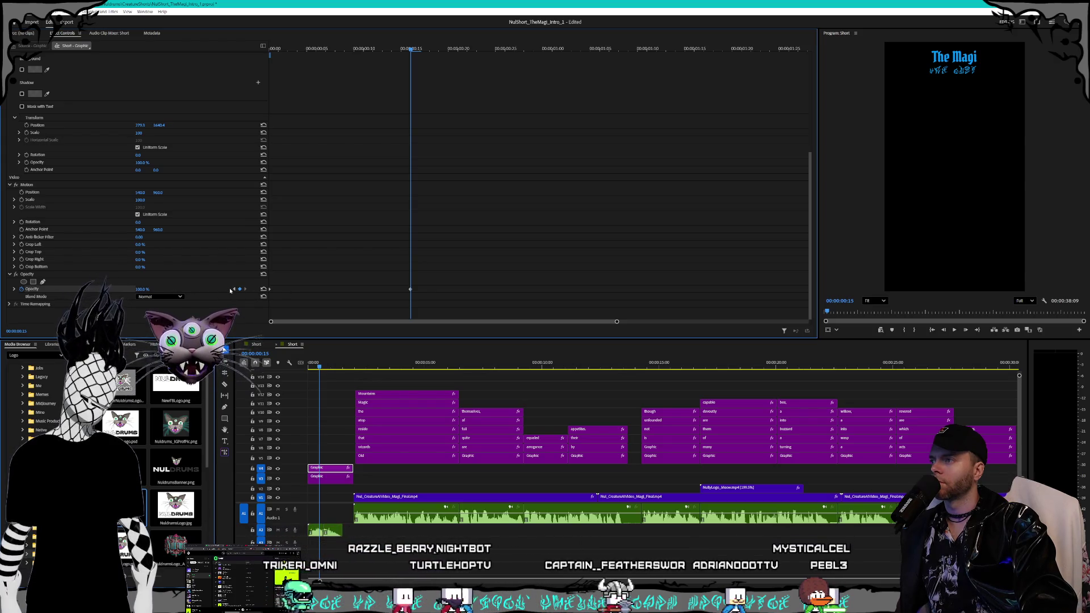
# Step: Set The Magi title's opening opacity keyframe to 0% and check the fade to 100%
pyautogui.click(234, 289)
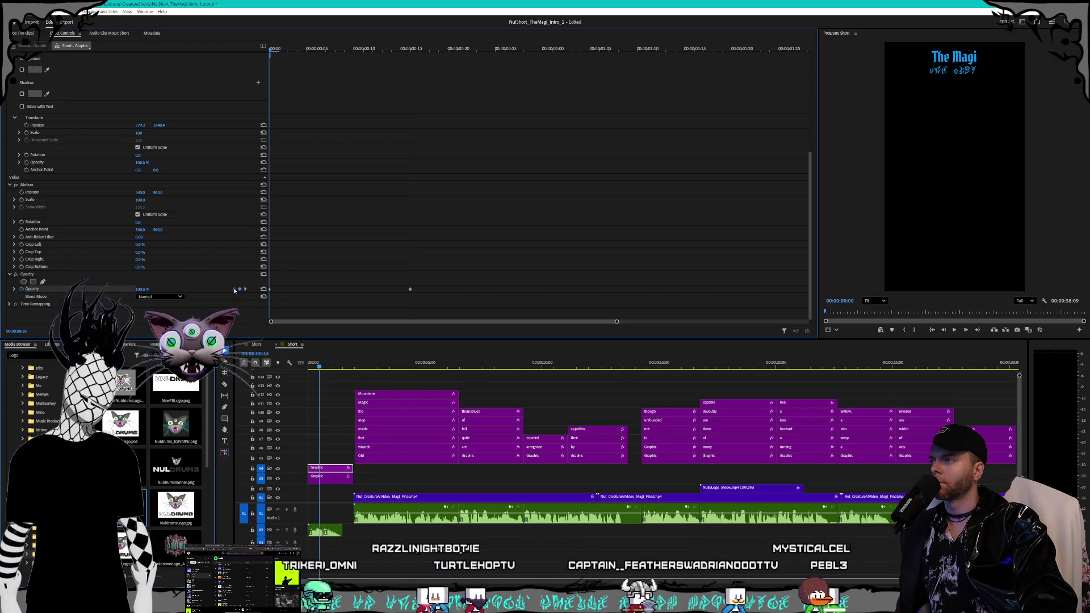
pyautogui.click(142, 289)
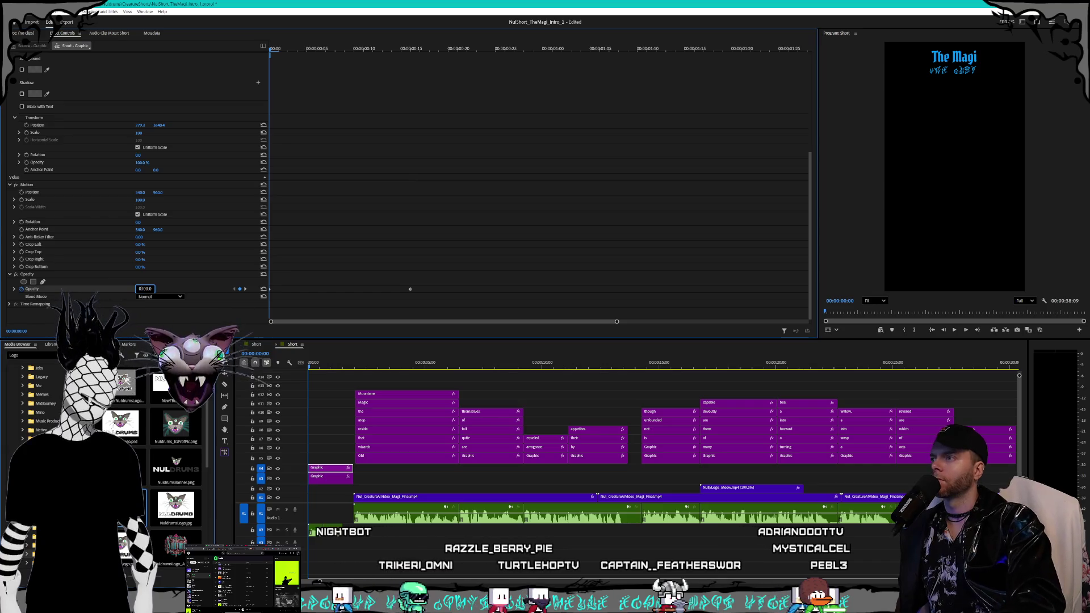
pyautogui.click(122, 291)
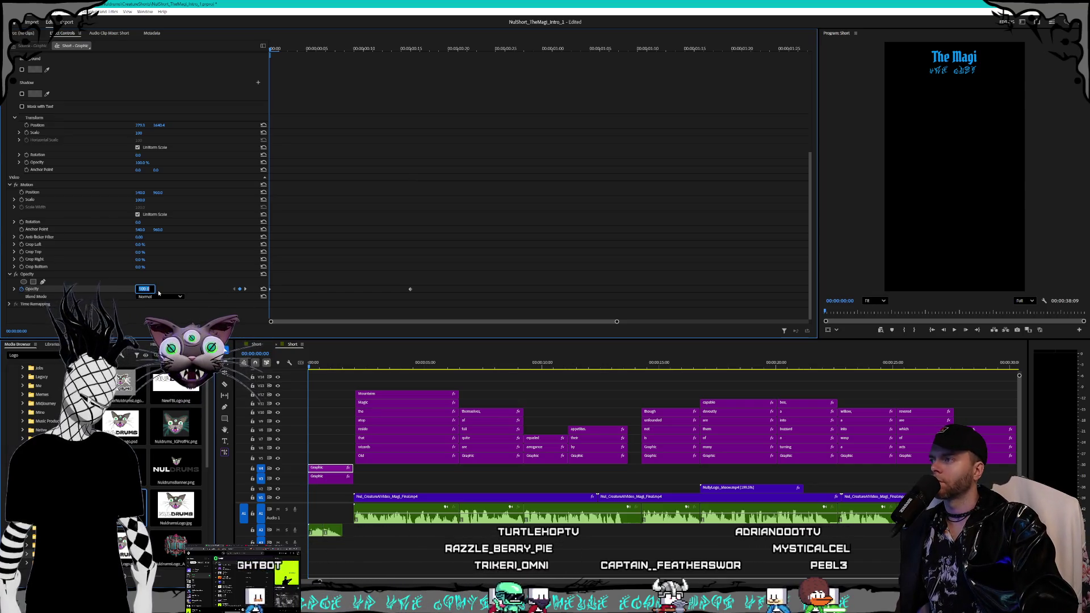
pyautogui.write('0')
pyautogui.press('Return')
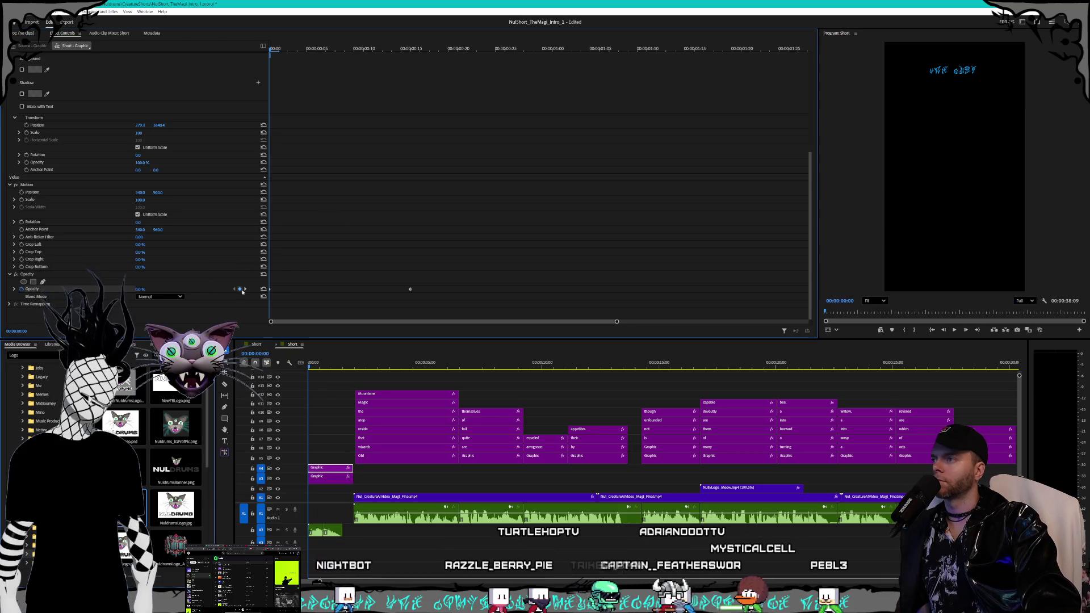
pyautogui.click(245, 290)
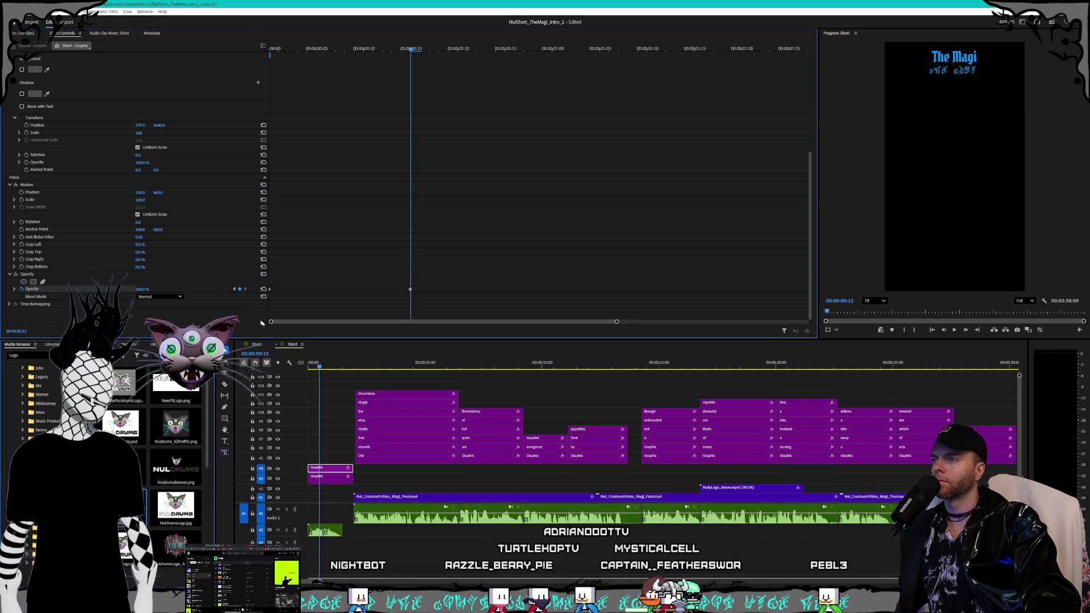
pyautogui.click(337, 478)
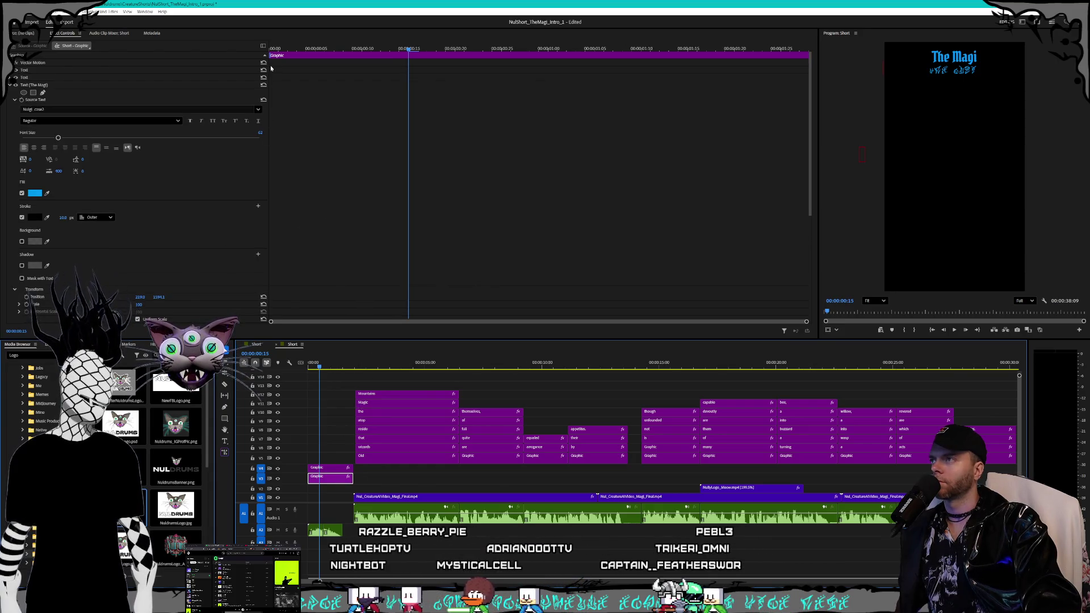
# Step: Keyframe the runic subtitle's opacity from 0% at the start to 100% at 00:00:00:20
pyautogui.press('Home')
pyautogui.scroll(-5, 202, 250)
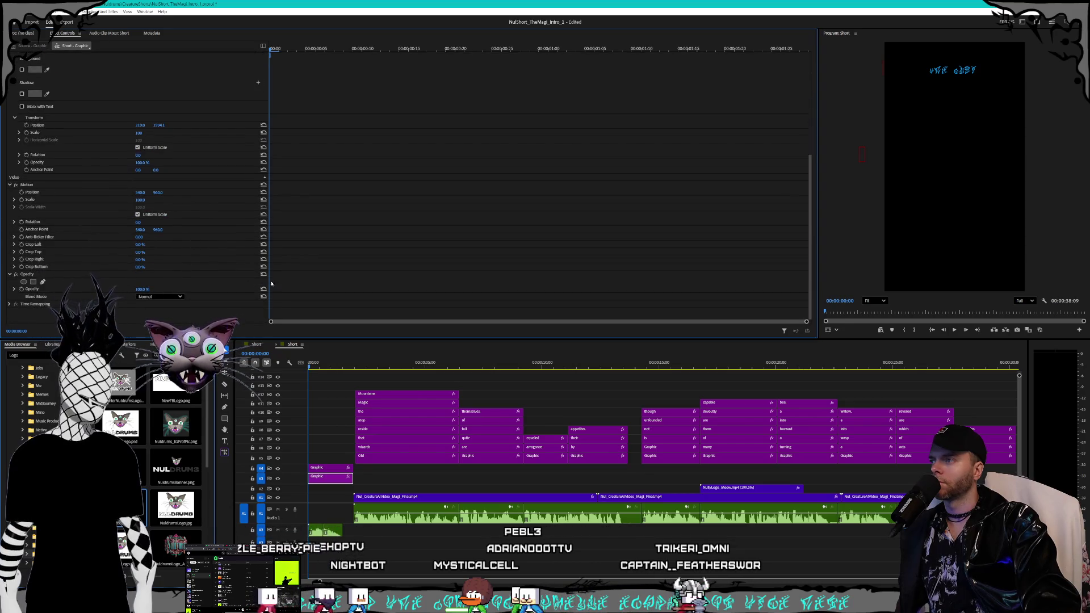
pyautogui.click(22, 289)
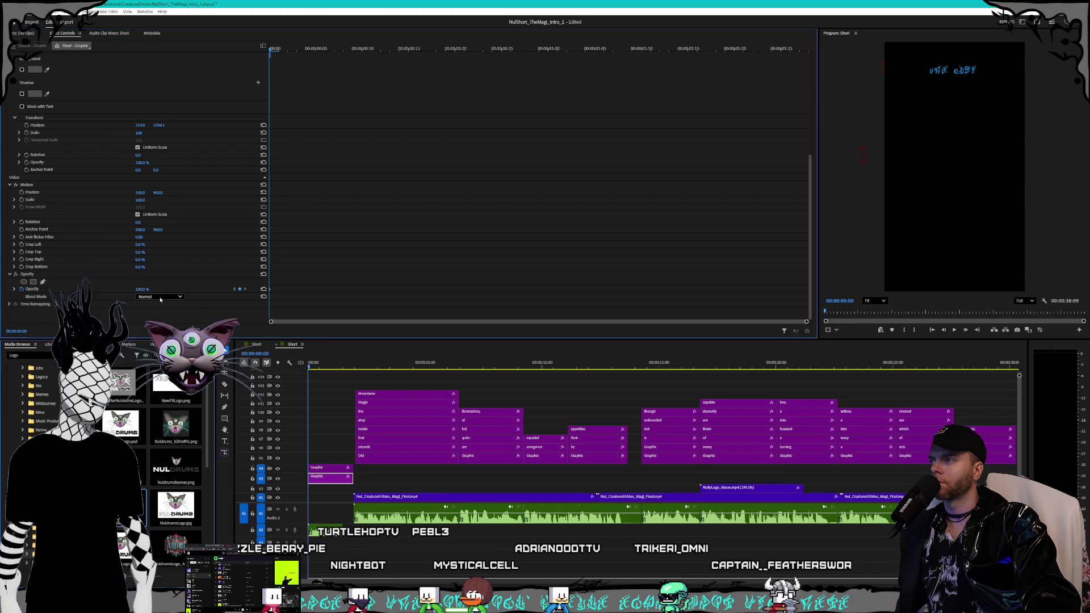
pyautogui.click(455, 49)
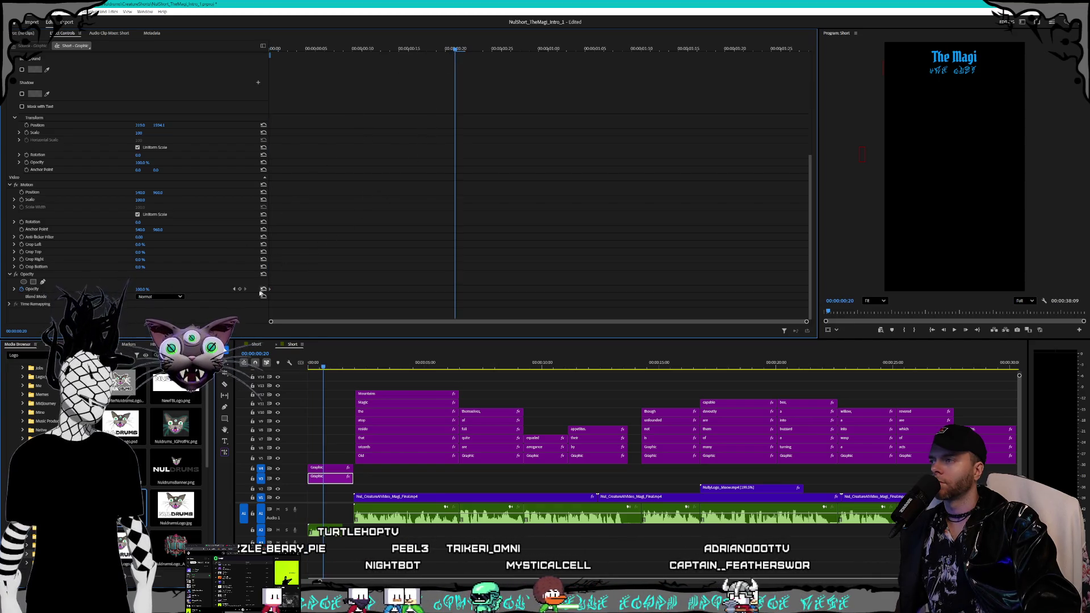
pyautogui.click(239, 289)
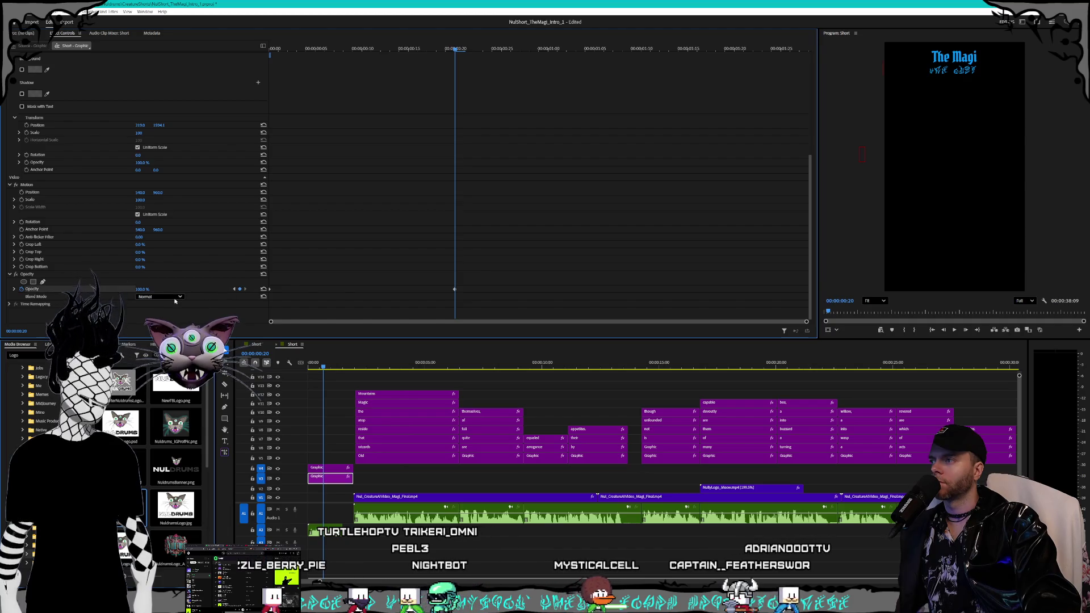
pyautogui.click(234, 289)
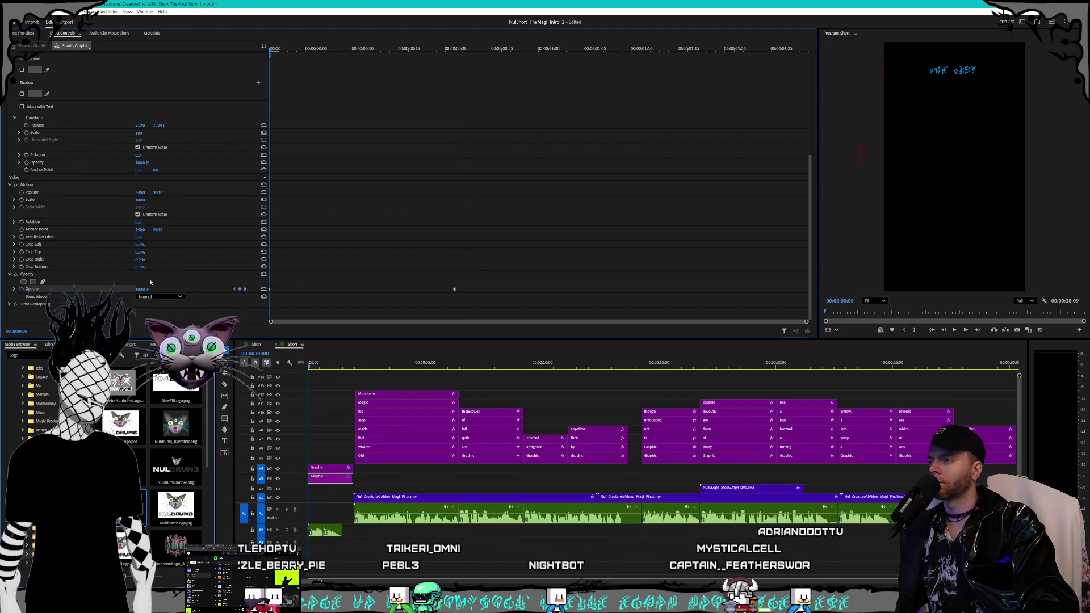
pyautogui.write('0')
pyautogui.press('Return')
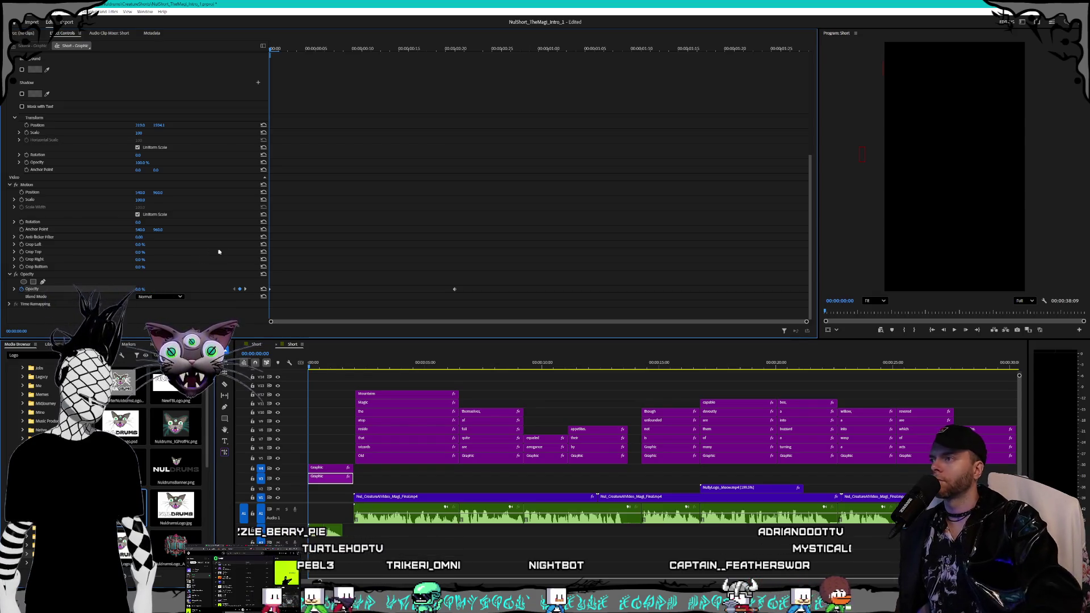
pyautogui.click(247, 289)
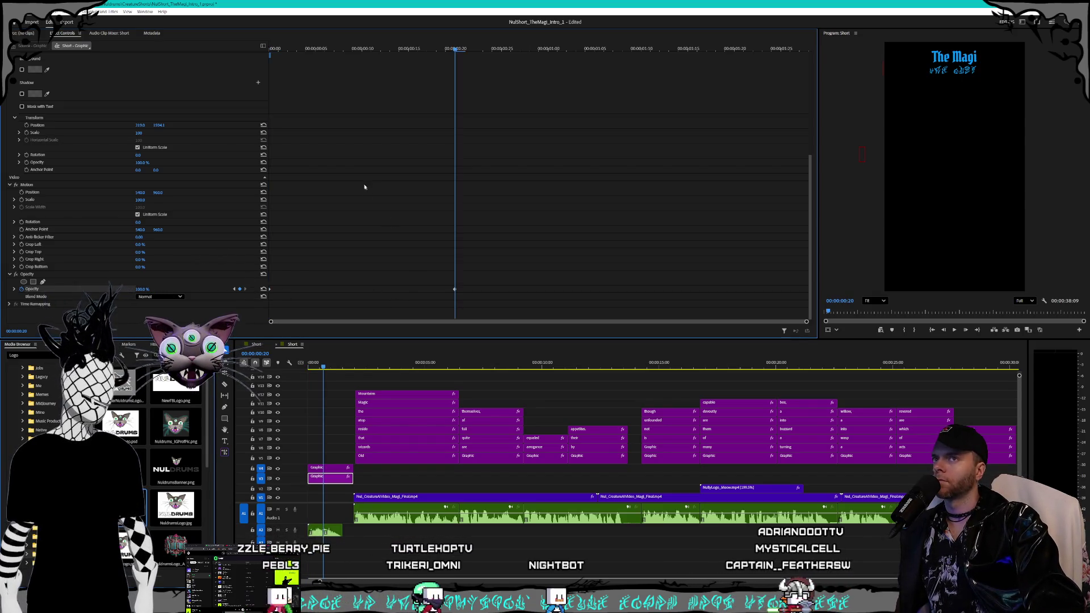
# Step: Save the project and play the sequence from the start to preview the title fades
pyautogui.hotkey('alt', 'f')
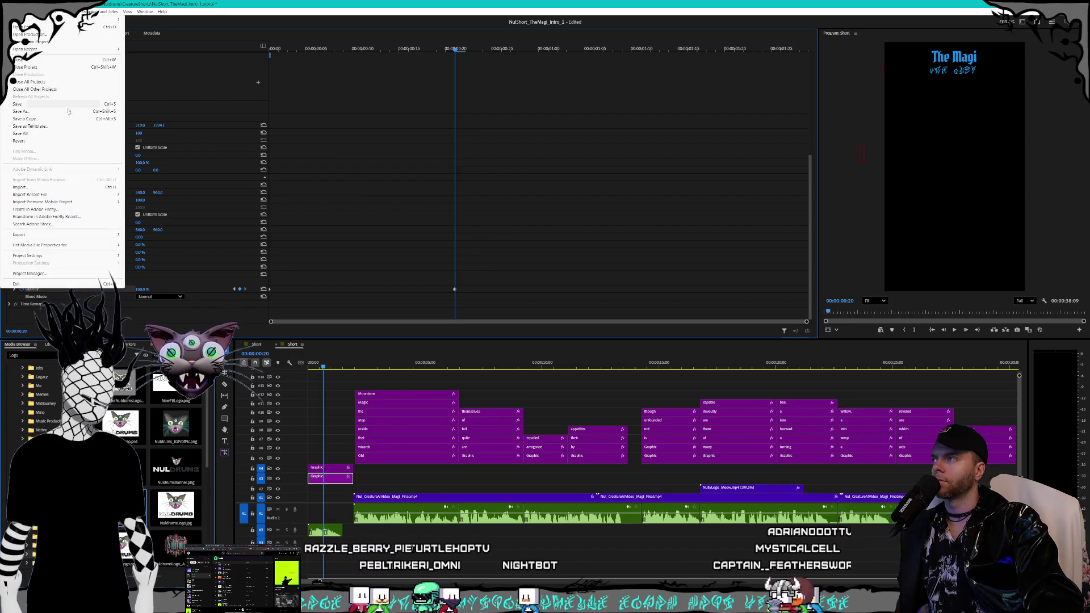
pyautogui.press('s')
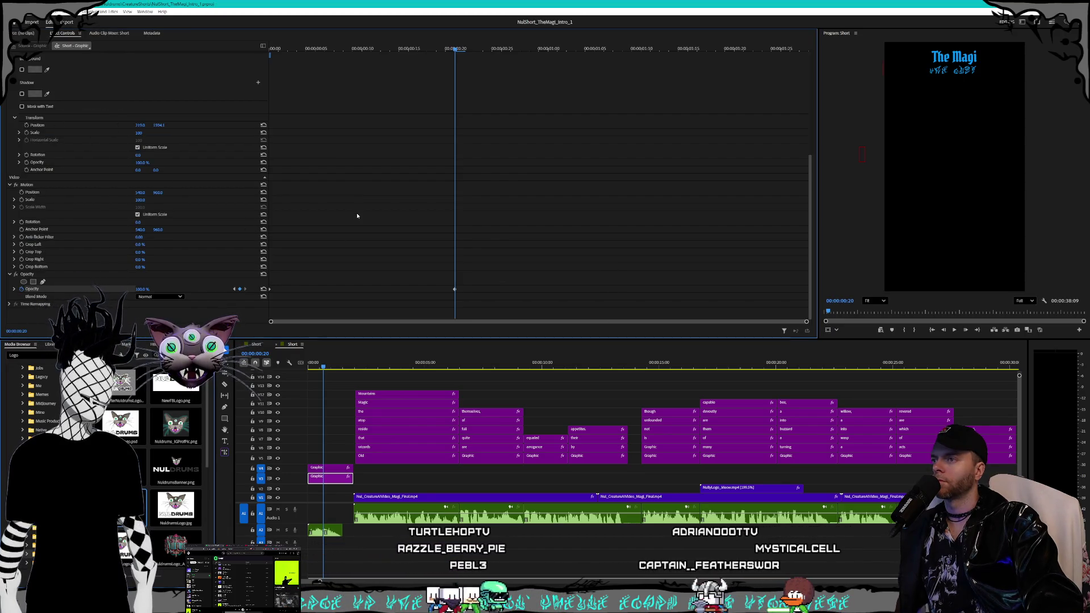
pyautogui.press('Home')
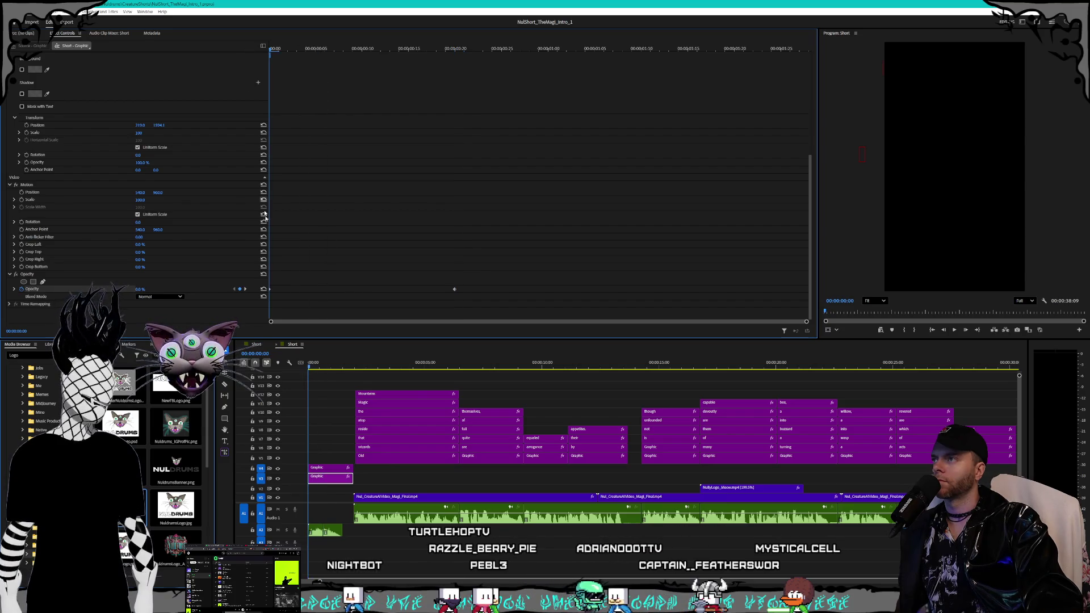
pyautogui.press('space')
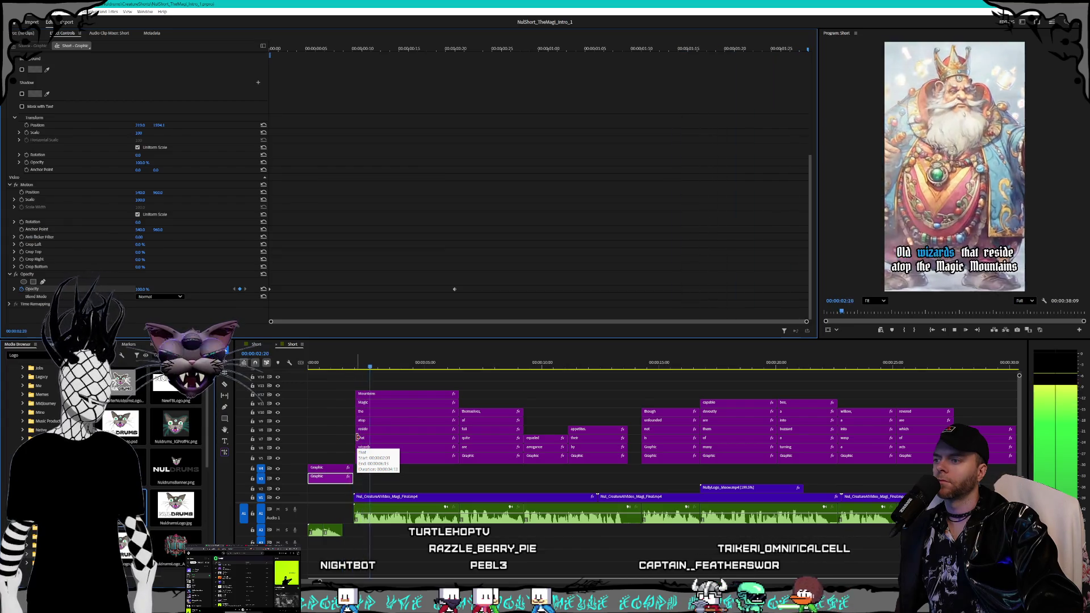
pyautogui.press('space')
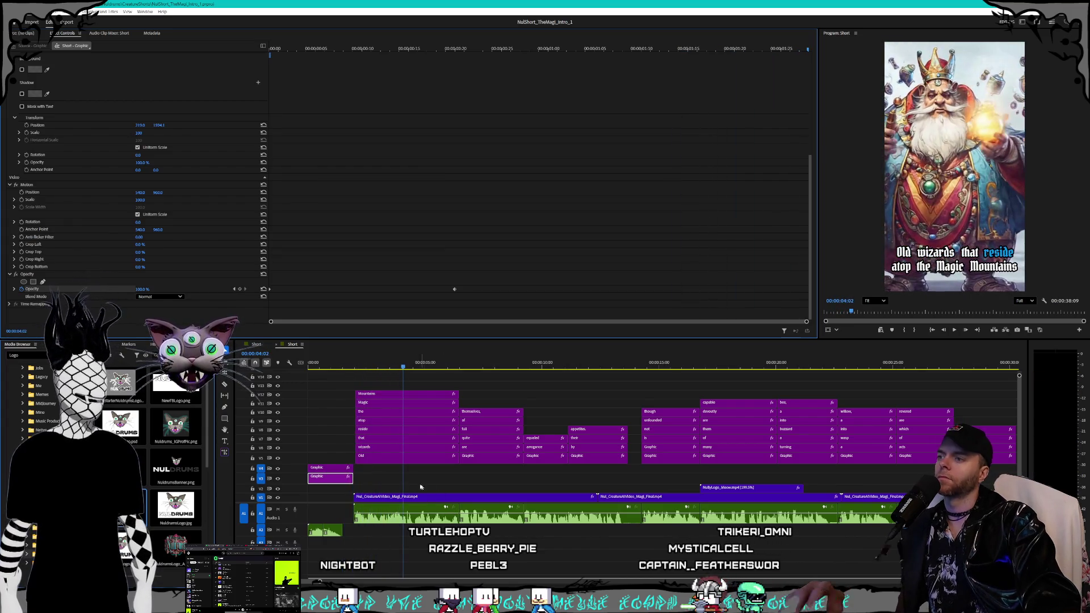
pyautogui.click(390, 485)
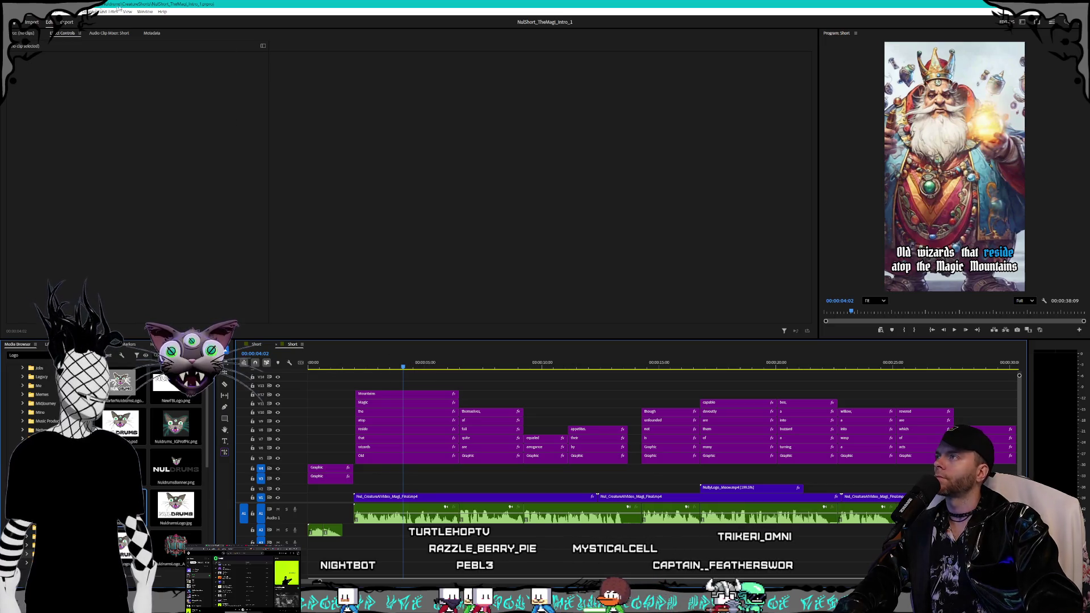
# Step: Open the NulShort_Synthsistant_Intro.prproj project through File > Open Project
pyautogui.click(6, 12)
pyautogui.click(356, 287)
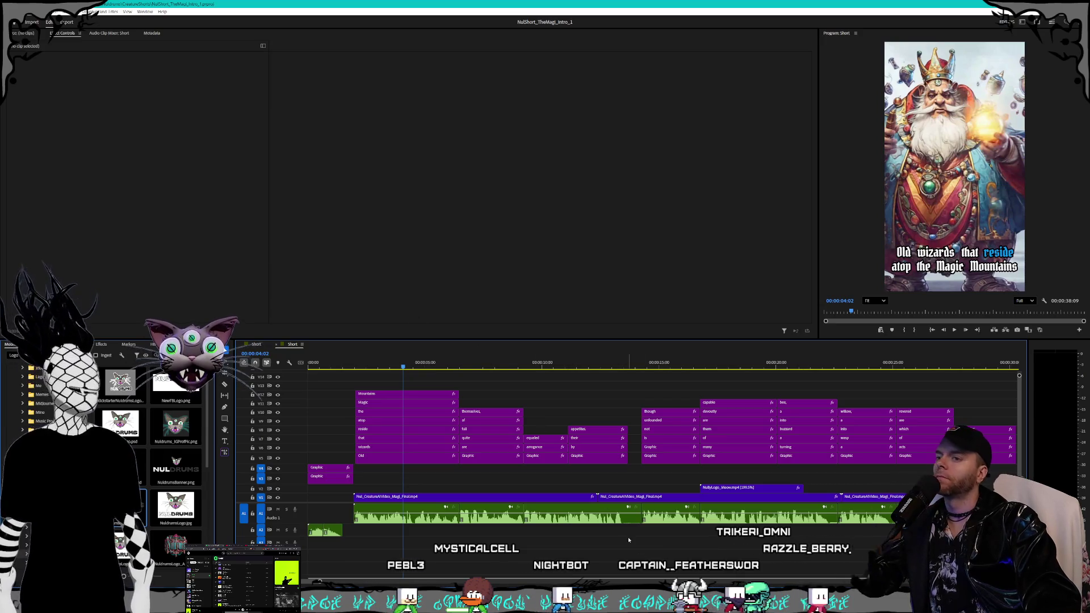
pyautogui.press('-')
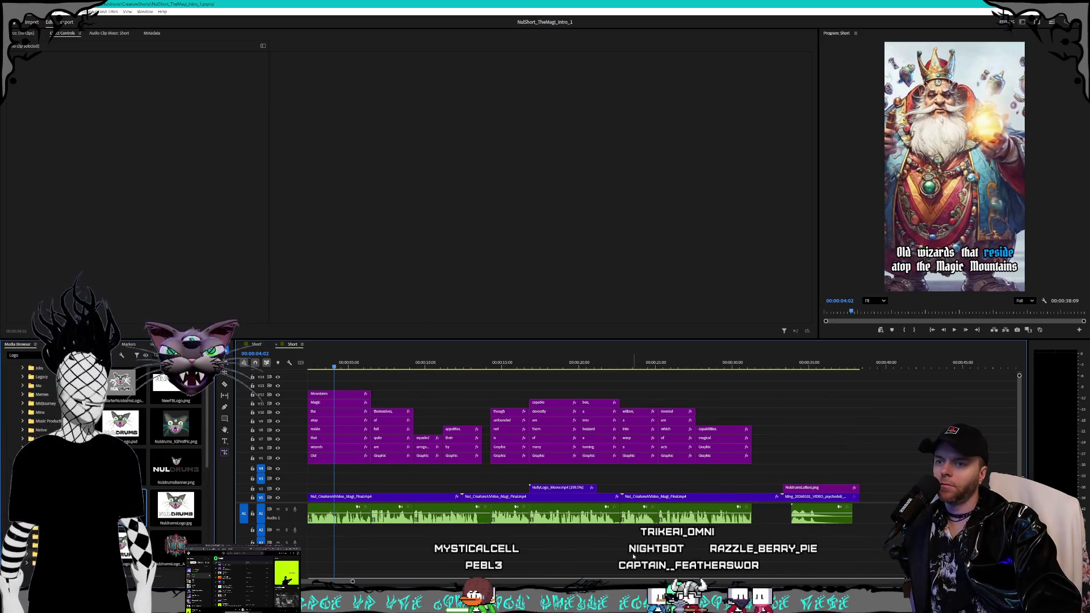
pyautogui.hscroll(-2, 343, 584)
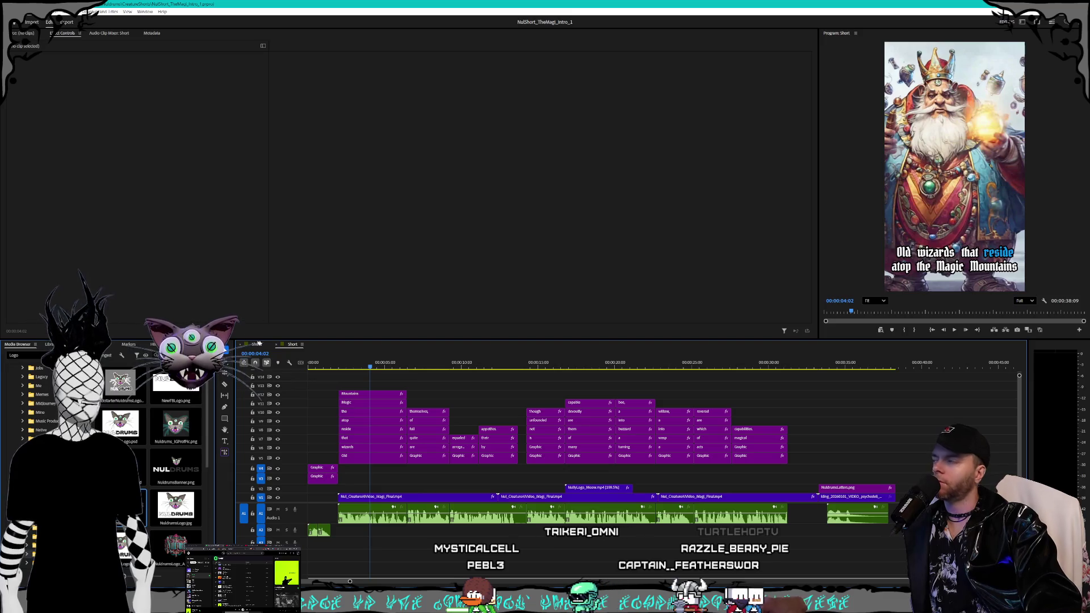
pyautogui.hotkey('alt', 'f')
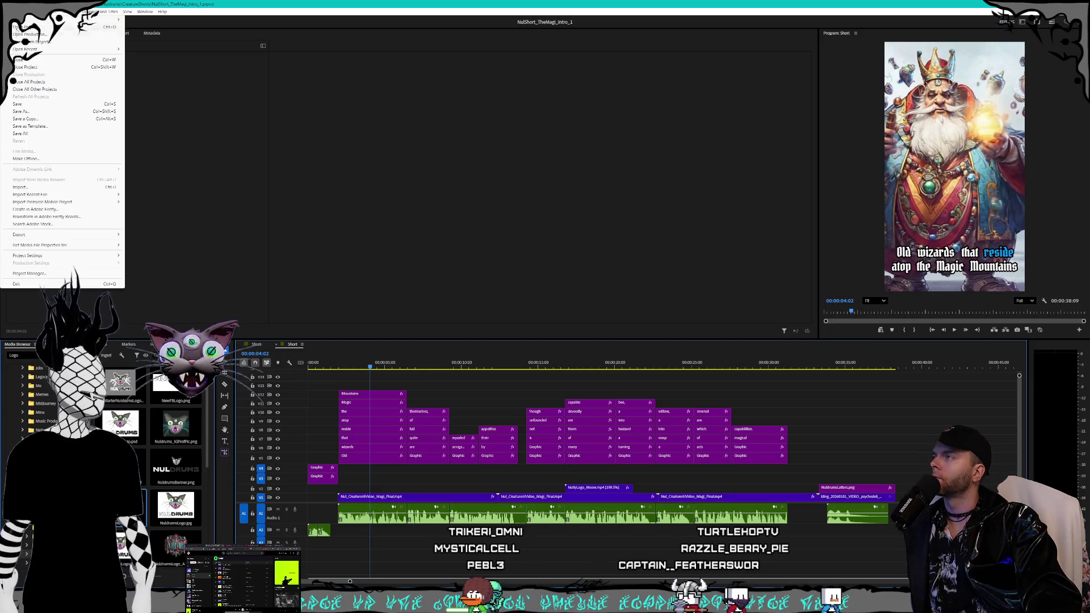
pyautogui.moveTo(45, 49)
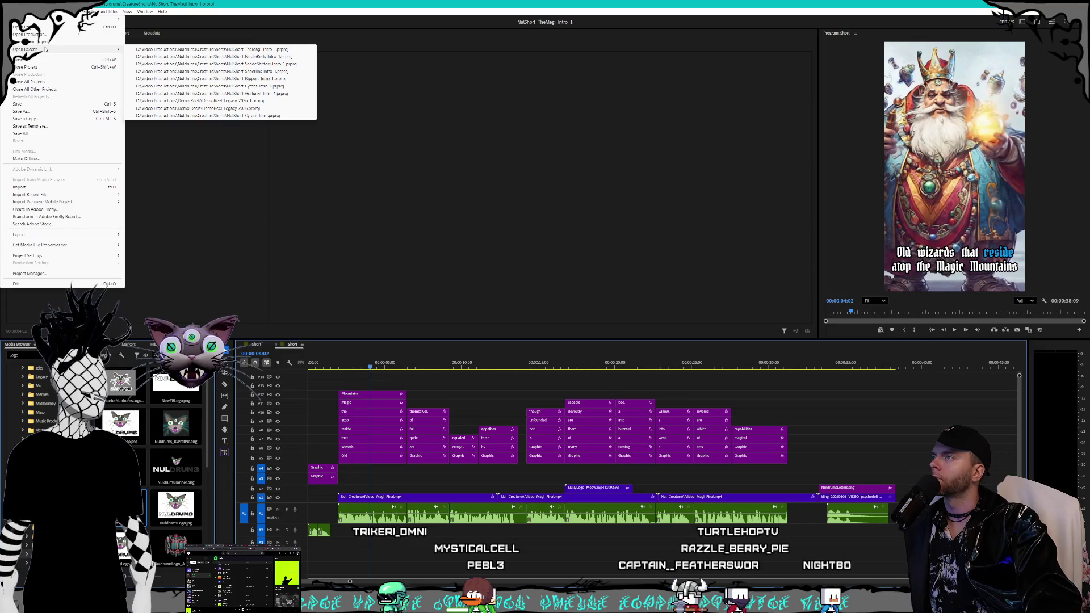
pyautogui.click(28, 34)
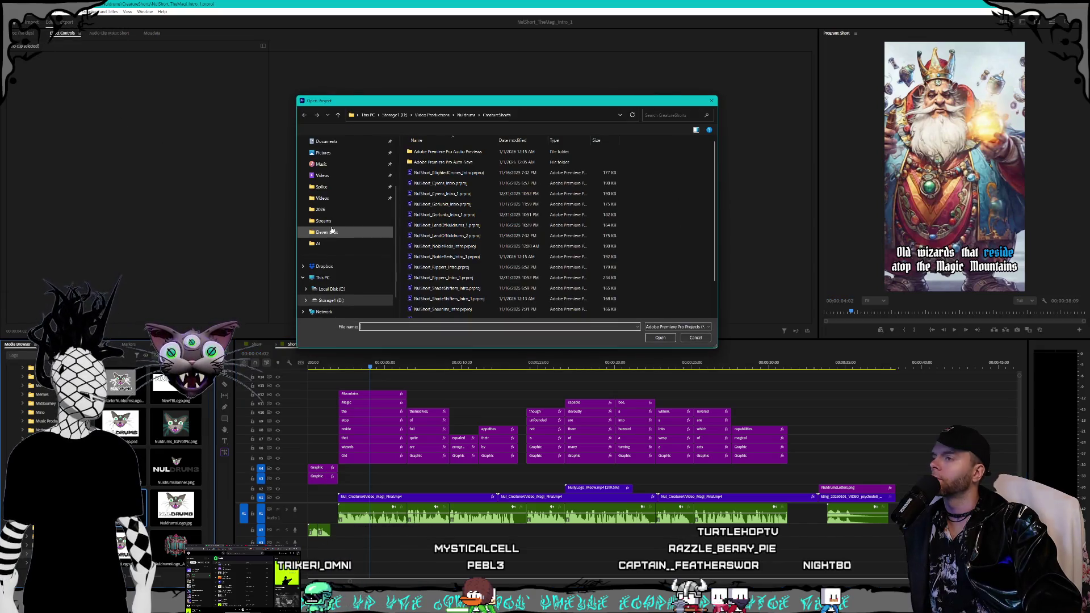
pyautogui.scroll(-2, 517, 266)
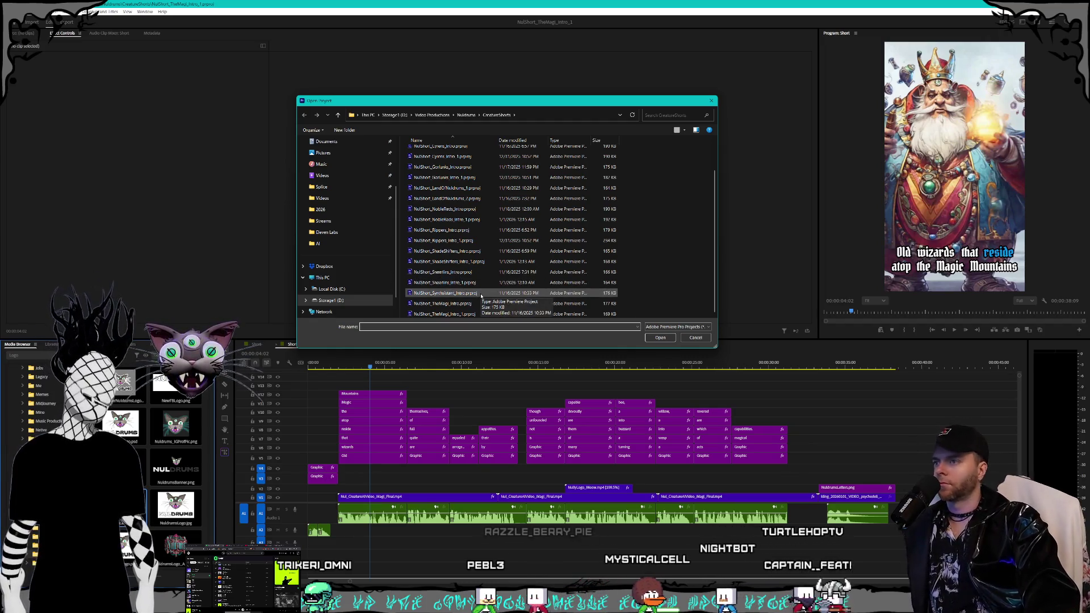
pyautogui.doubleClick(498, 312)
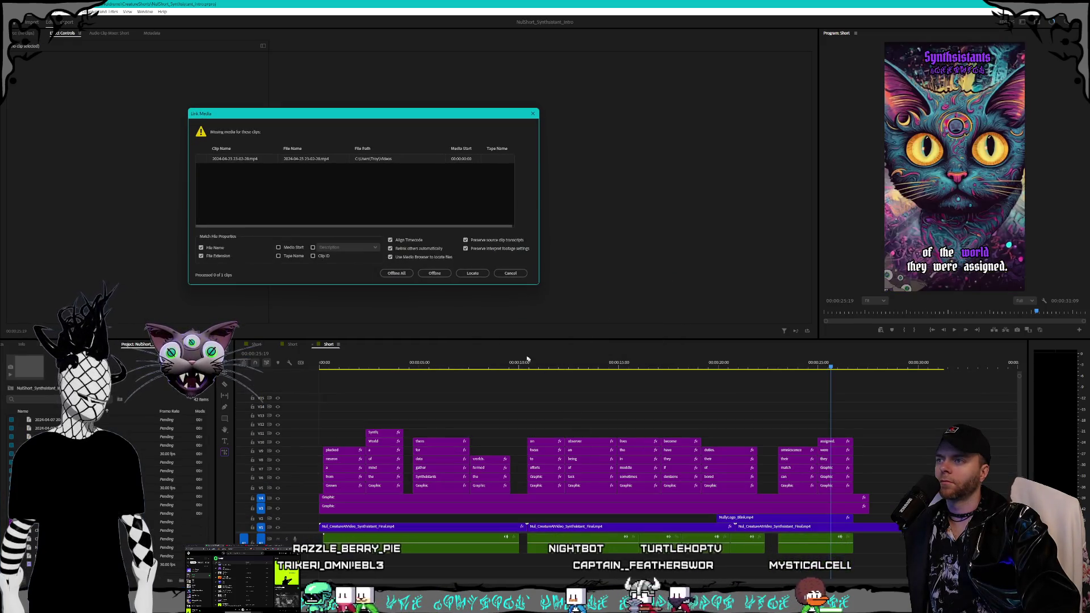
# Step: Dismiss the missing-media warning and switch to the LogoSplash folder window
pyautogui.press('Return')
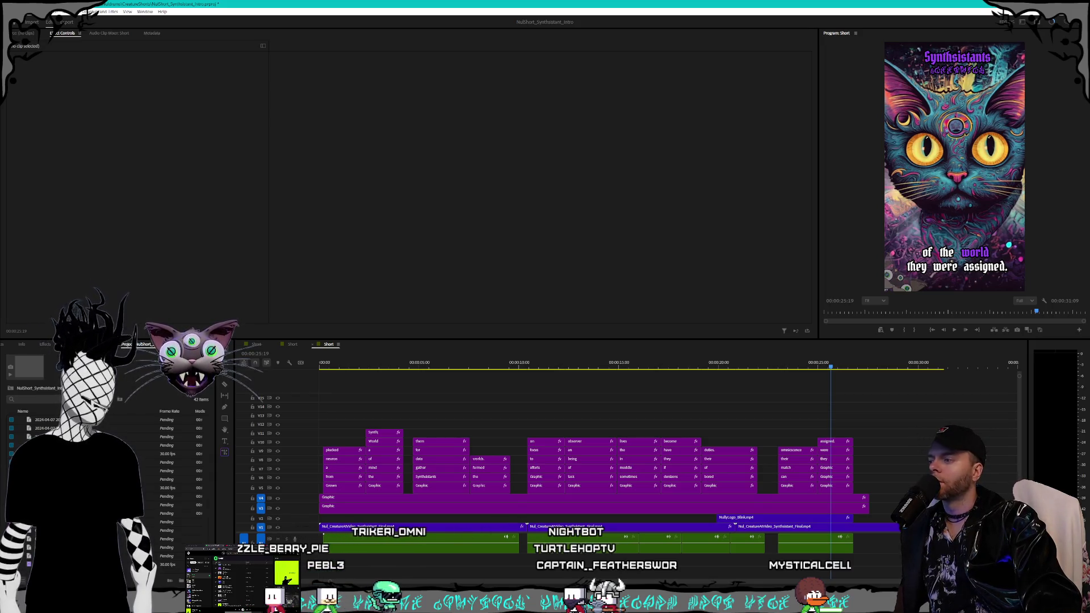
pyautogui.hotkey('alt', 'Tab')
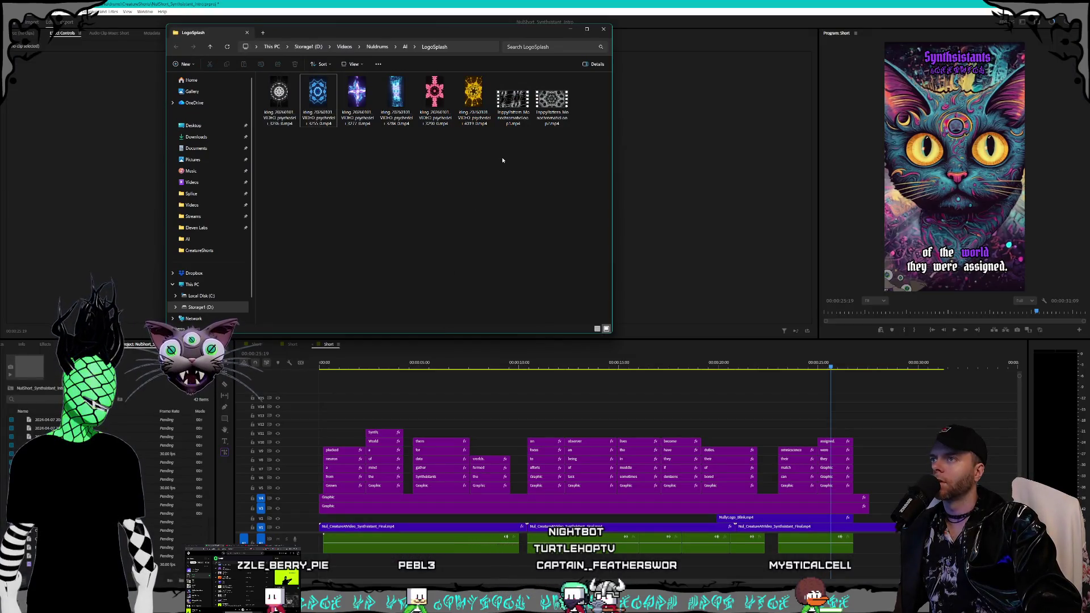
# Step: Add the third psychedelic LogoSplash video to the end of V1 and scrub through it
pyautogui.click(370, 122)
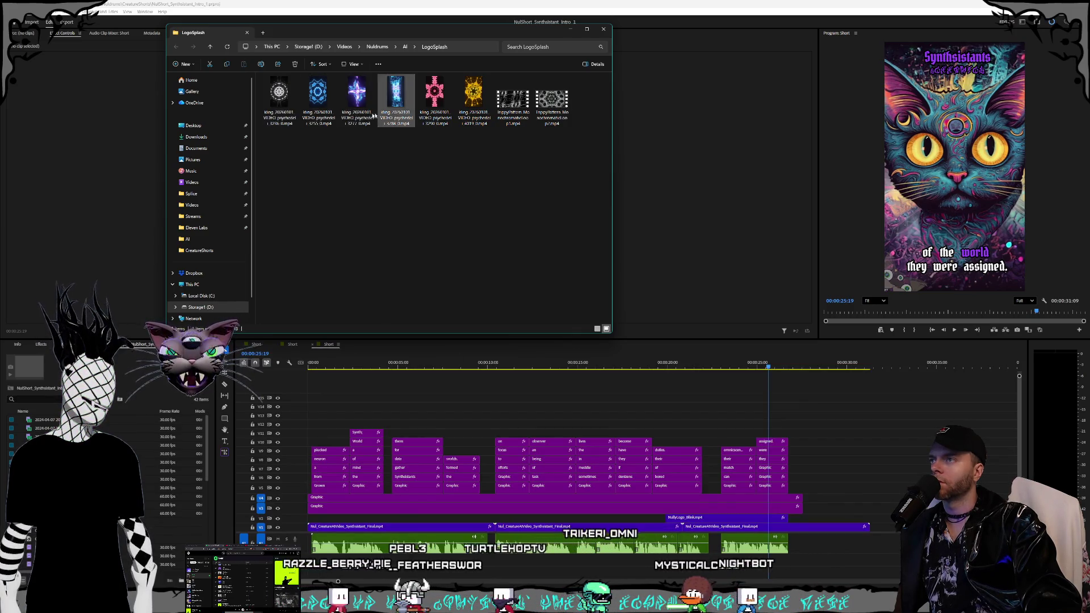
pyautogui.moveTo(364, 101); pyautogui.dragTo(890, 519)
pyautogui.click(884, 526)
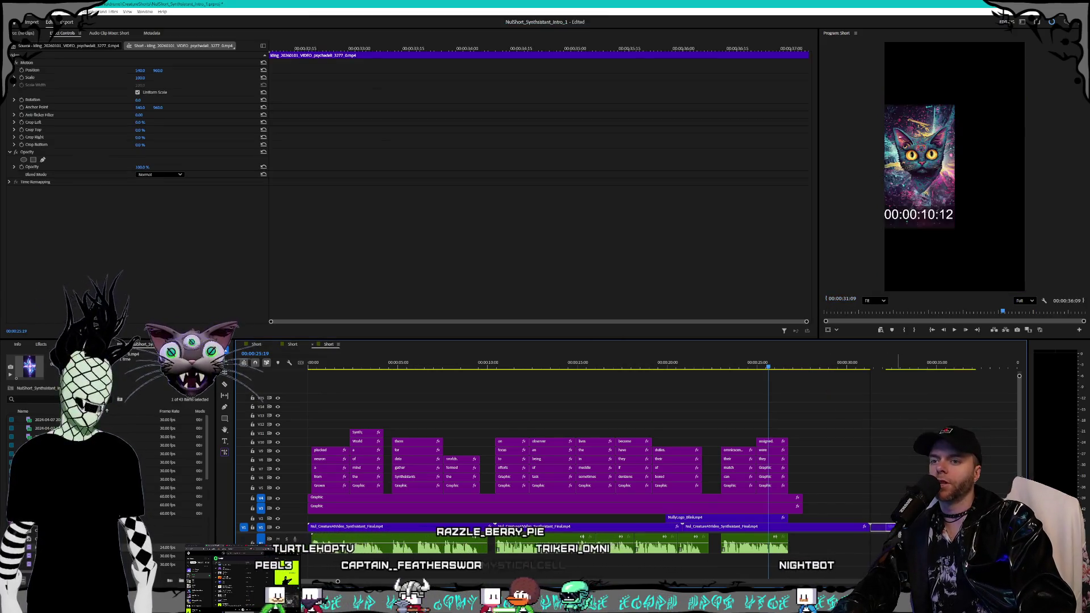
pyautogui.moveTo(860, 368)
pyautogui.mouseDown()
pyautogui.moveTo(957, 368)
pyautogui.moveTo(857, 363)
pyautogui.moveTo(936, 368)
pyautogui.mouseUp()
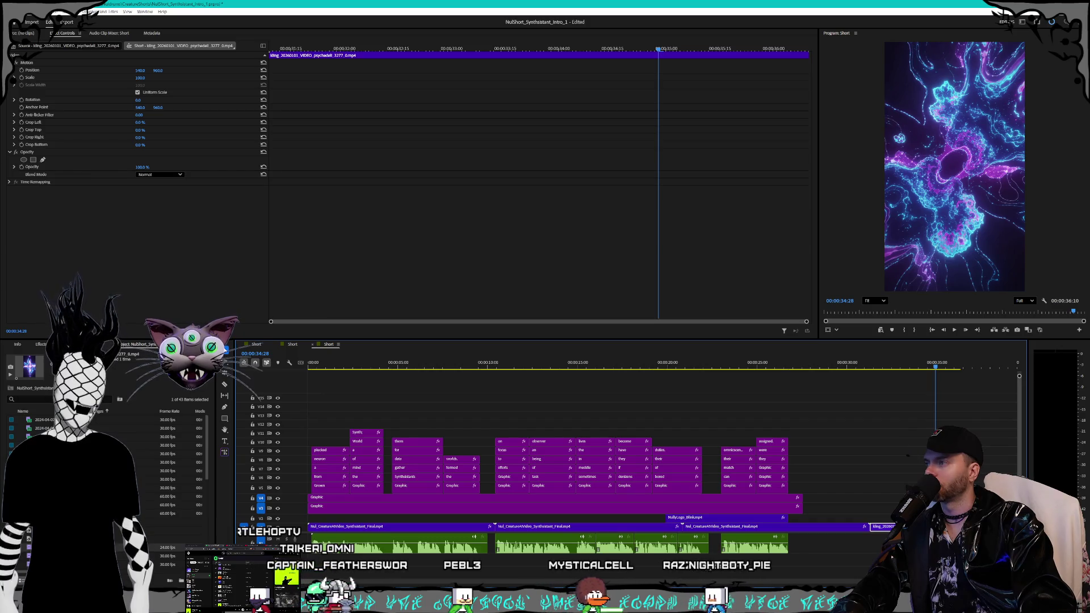
# Step: Show the Effects and Media Browser panels and trim the end clip's start slightly
pyautogui.hotkey('shift', '7')
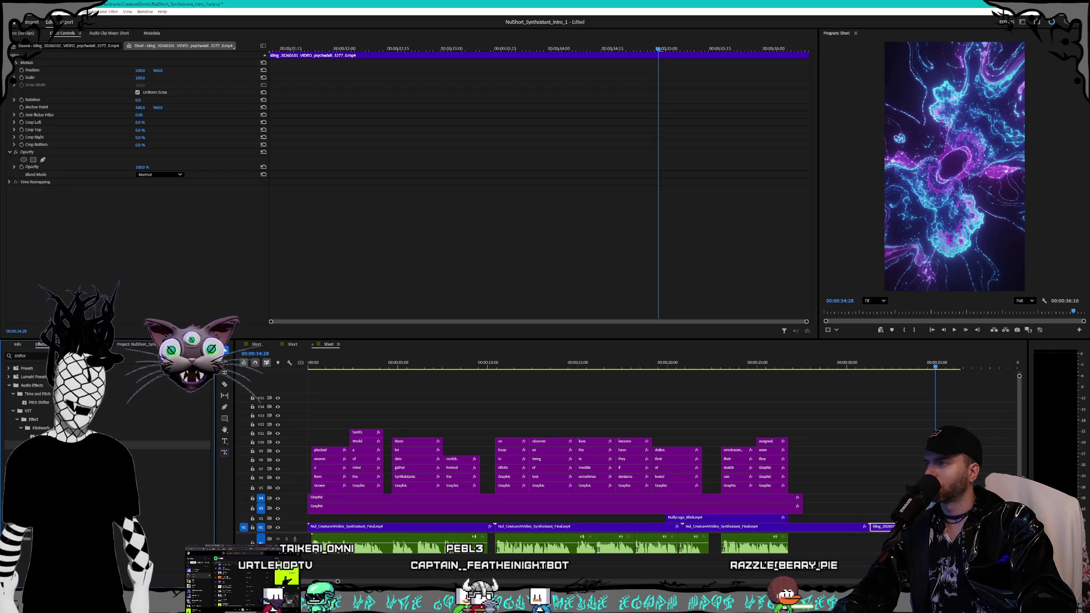
pyautogui.hotkey('shift', '8')
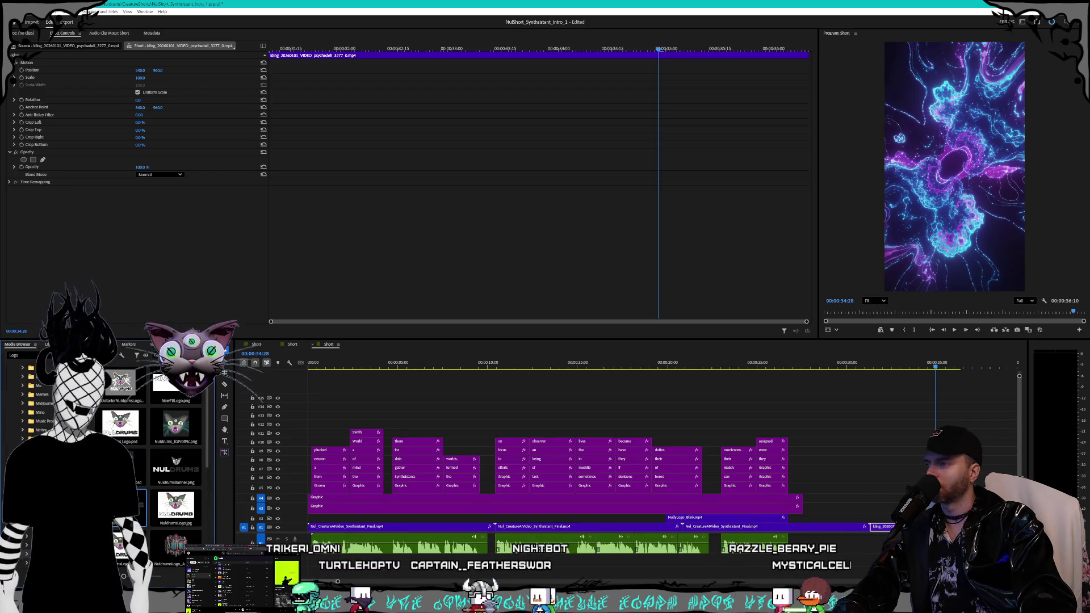
pyautogui.moveTo(872, 527); pyautogui.dragTo(872, 526)
pyautogui.press('Up')
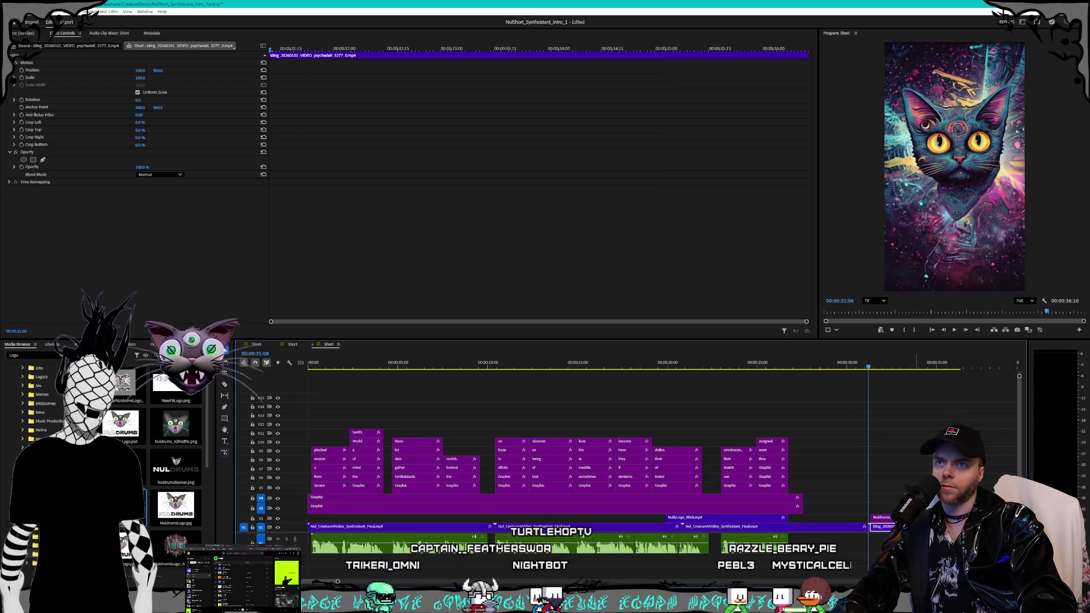
# Step: Scale the NuldrumsLetters logo clip to 150 in Effect Controls
pyautogui.press('Down')
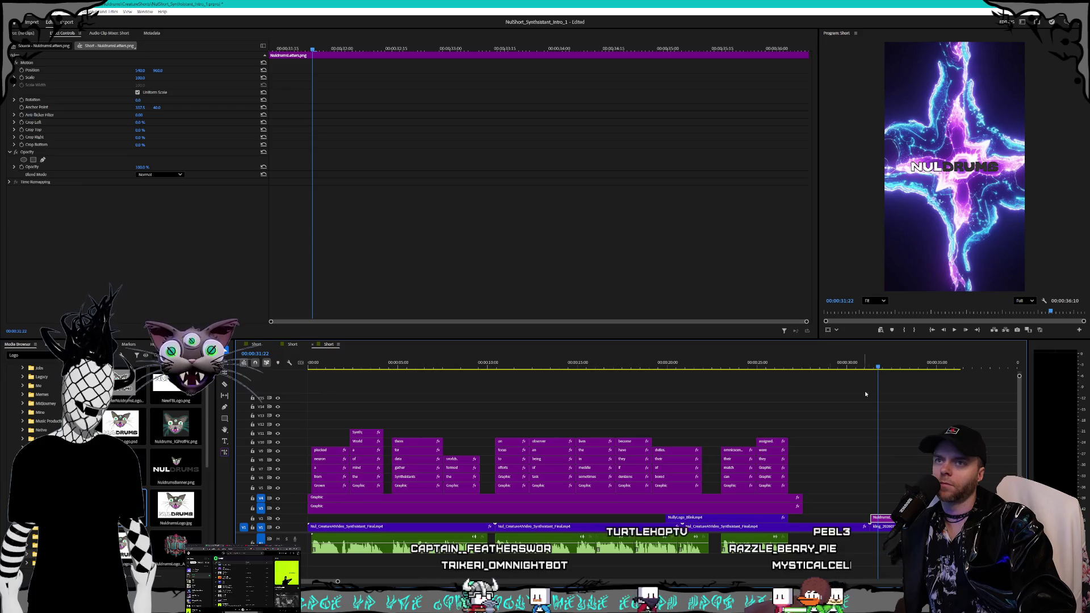
pyautogui.click(143, 92)
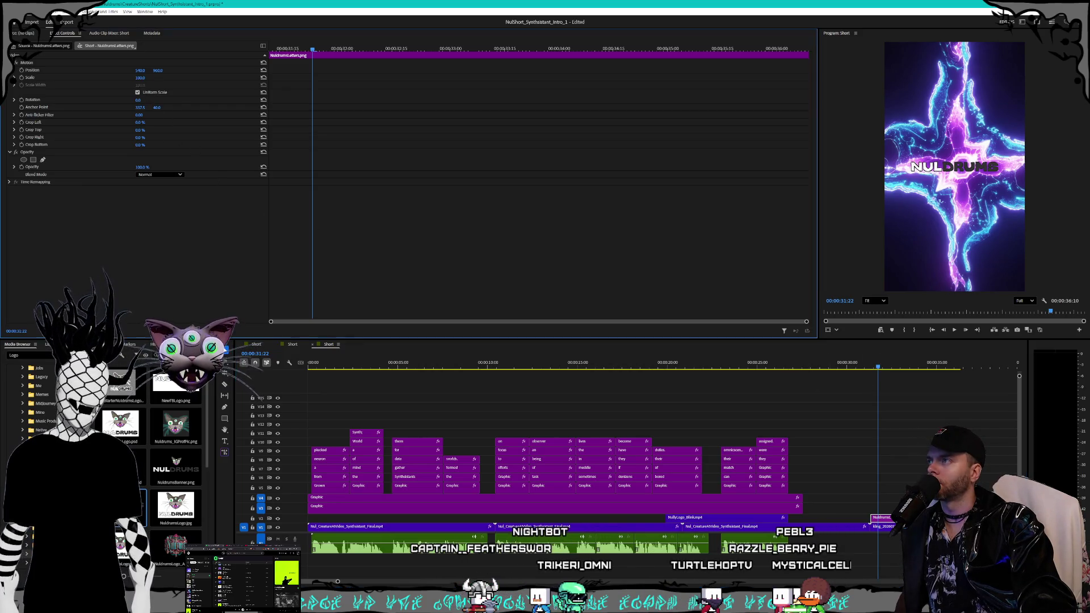
pyautogui.press('Return')
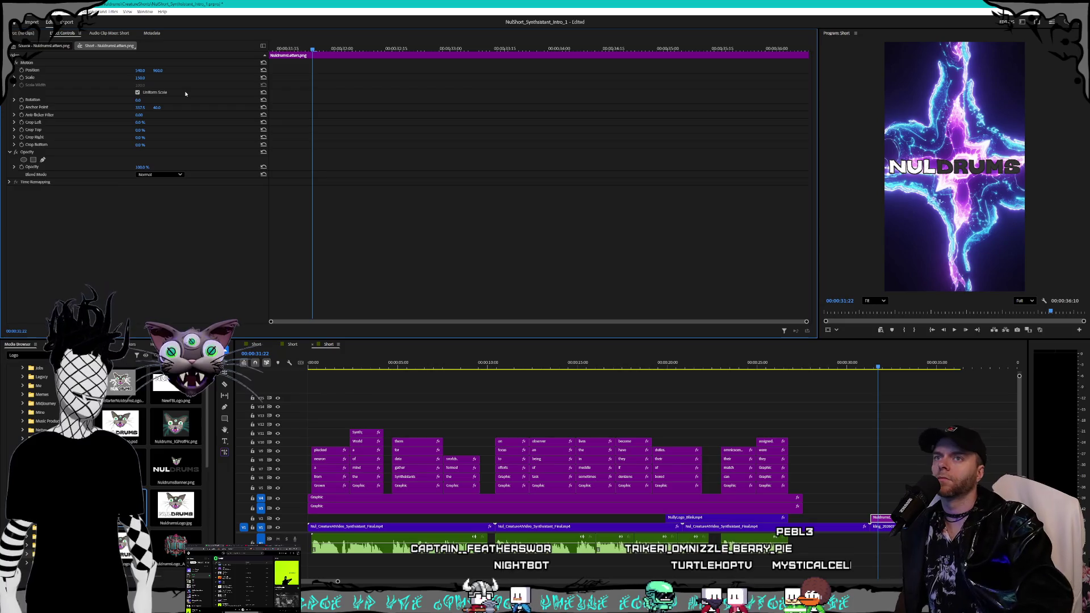
# Step: Play the ending from 00:00:22:20 and bring the Eleven Labs audio folder forward
pyautogui.click(894, 433)
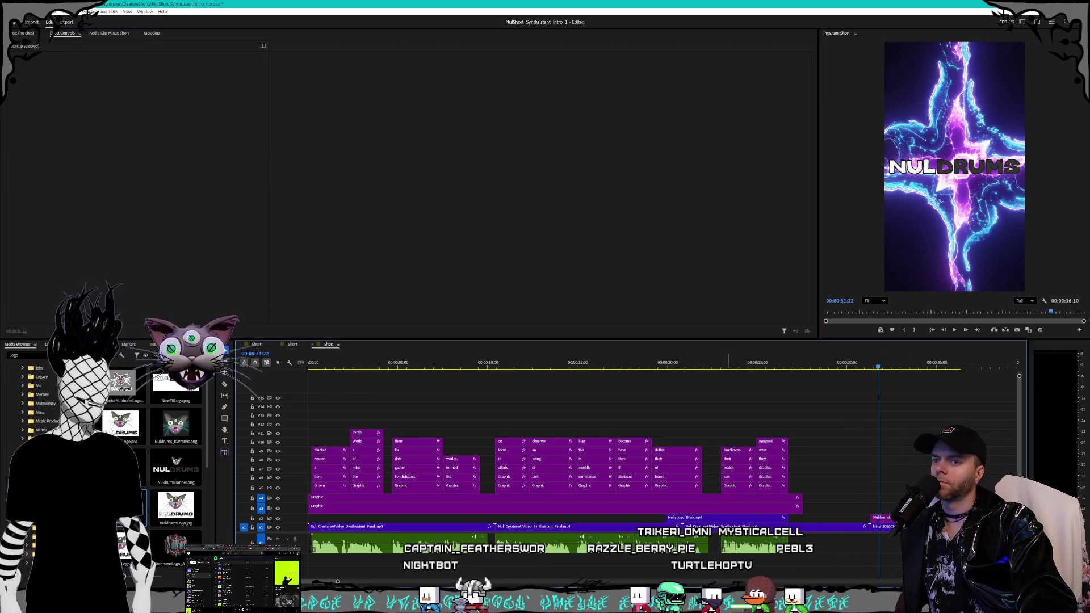
pyautogui.click(716, 360)
pyautogui.press('space')
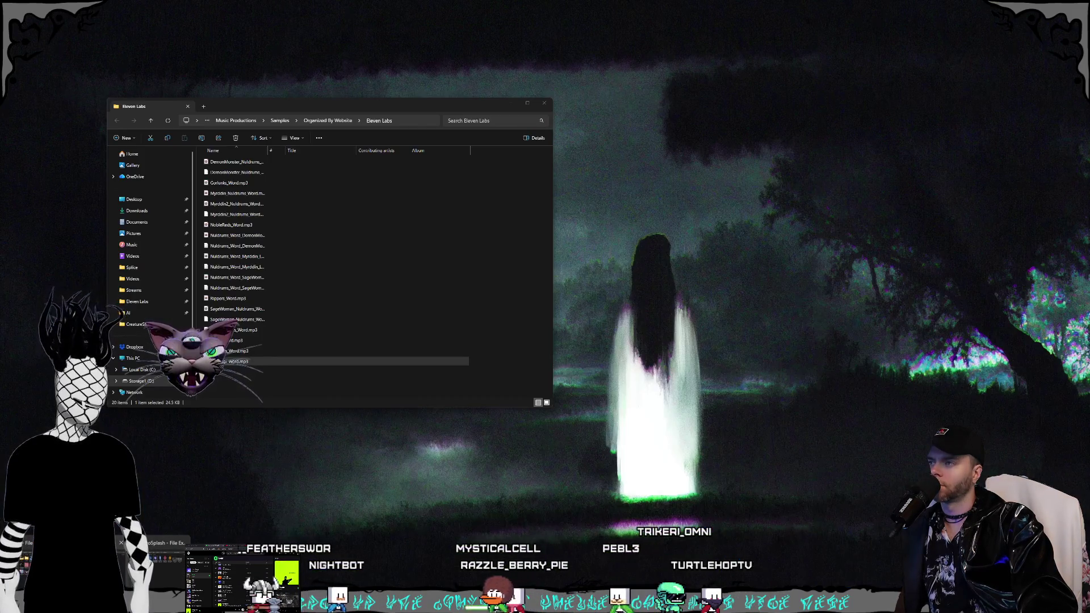
pyautogui.click(68, 567)
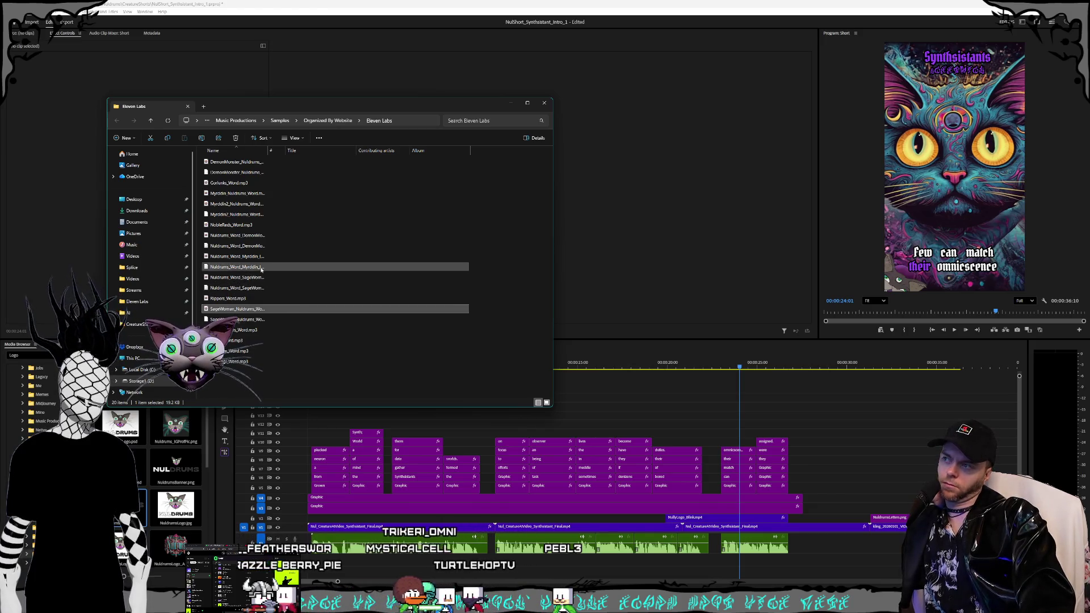
# Step: Place the SageWoman mp3 at the end of the Short sequence, play the ending, then return to the start
pyautogui.moveTo(256, 280)
pyautogui.mouseDown()
pyautogui.moveTo(693, 414)
pyautogui.moveTo(886, 526)
pyautogui.moveTo(882, 547)
pyautogui.mouseUp()
pyautogui.click(883, 547)
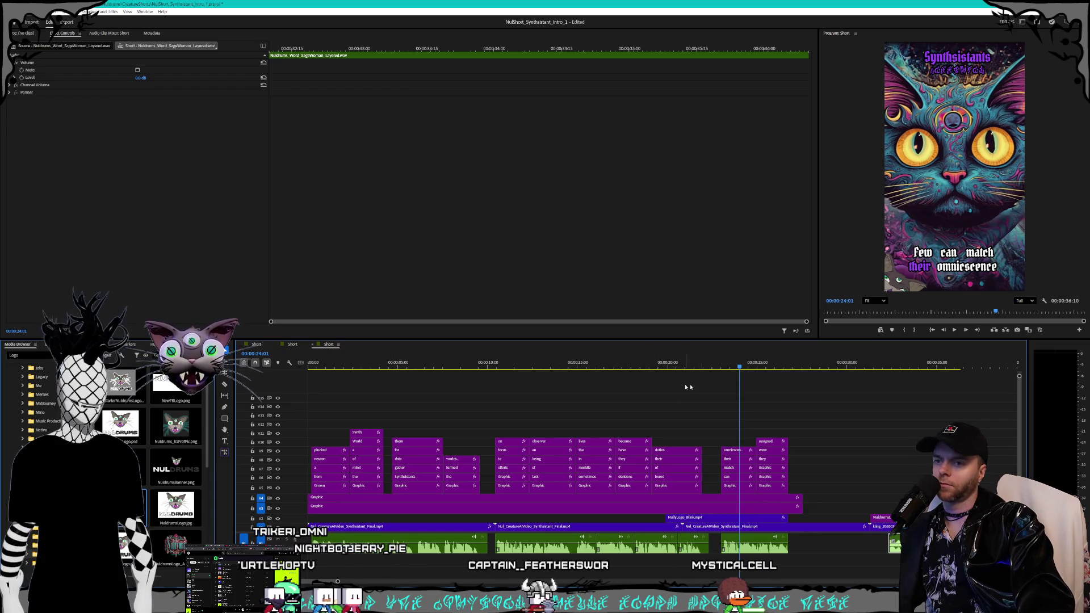
pyautogui.click(860, 365)
pyautogui.press('space')
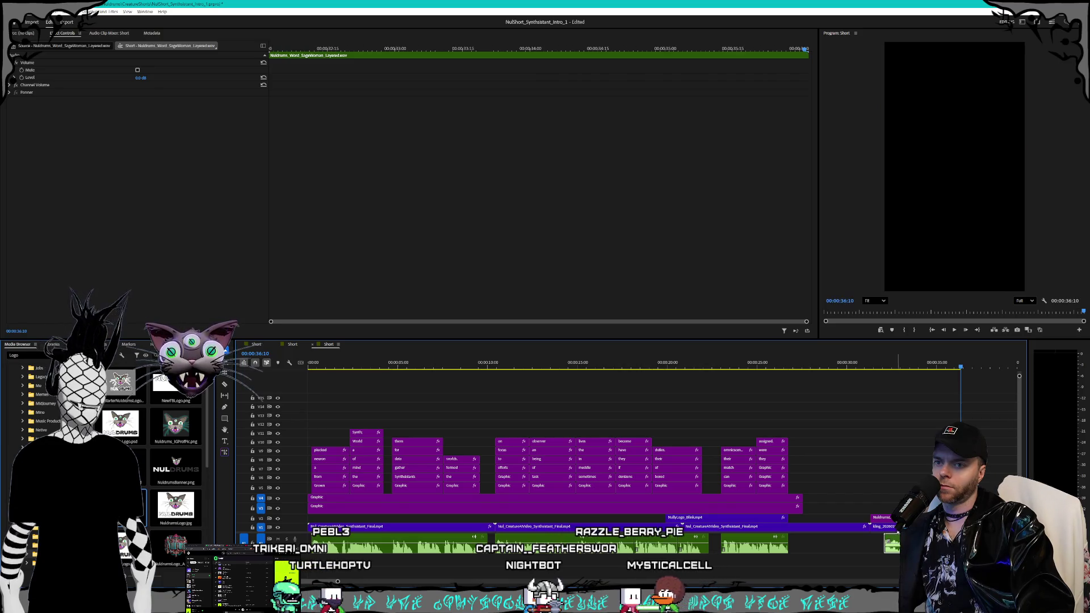
pyautogui.moveTo(873, 362); pyautogui.dragTo(368, 356)
pyautogui.press('Home')
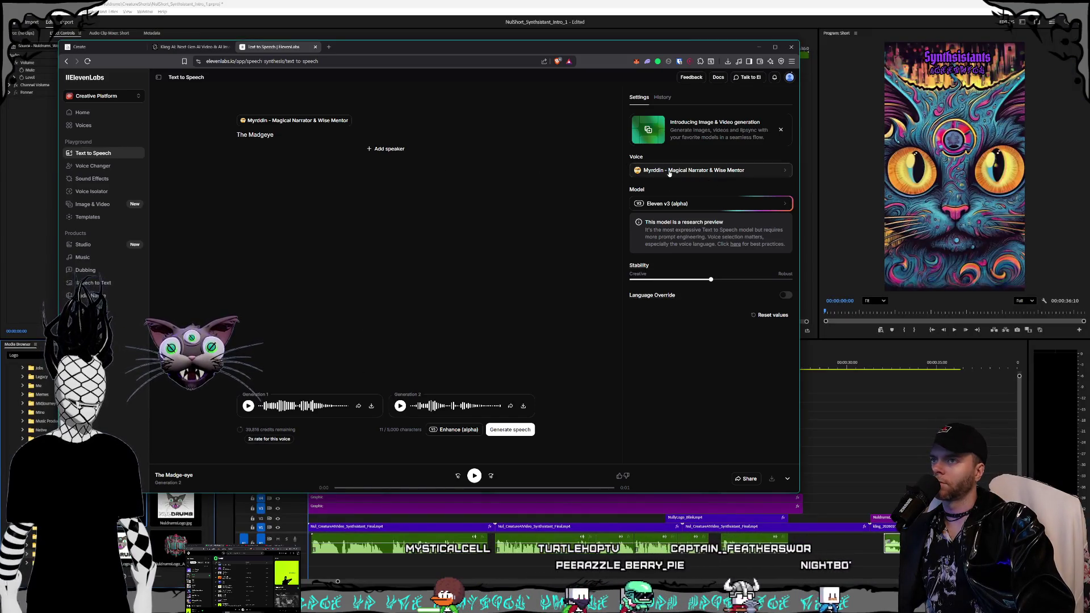
# Step: Generate 'Synthsistants' in the SageWoman voice and start downloading the new take as mp3
pyautogui.click(654, 171)
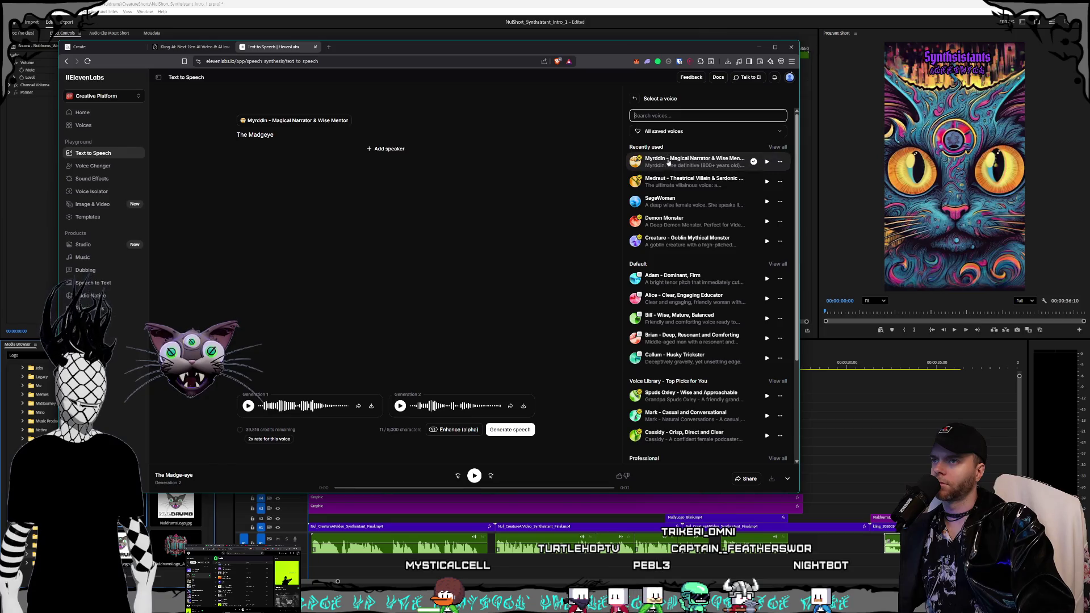
pyautogui.click(659, 200)
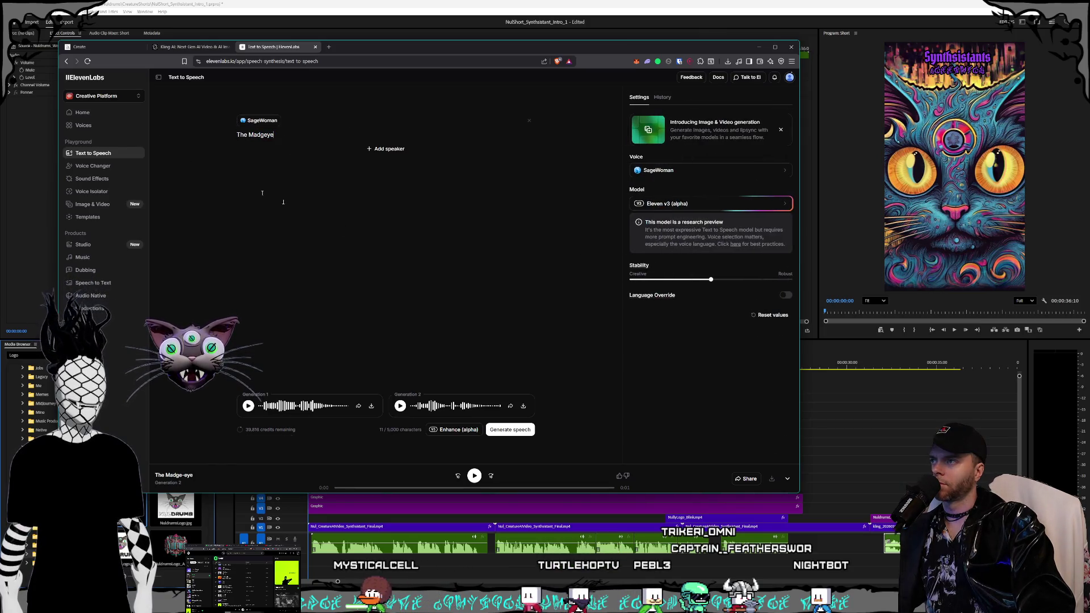
pyautogui.press('BackSpace')
pyautogui.press('BackSpace')
pyautogui.press('BackSpace')
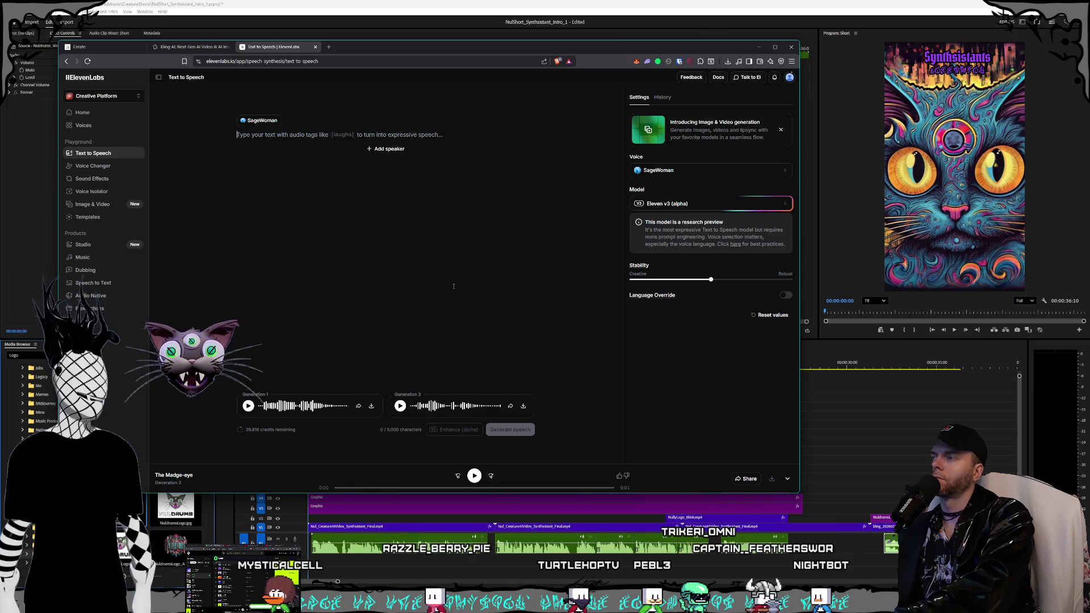
pyautogui.write('Synthsistan')
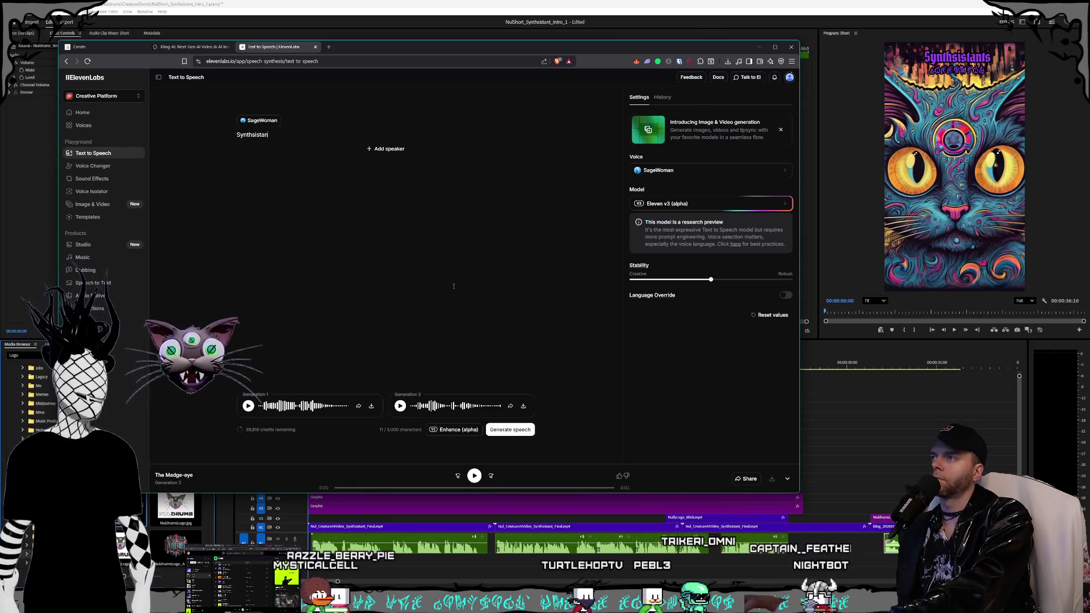
pyautogui.write('ts')
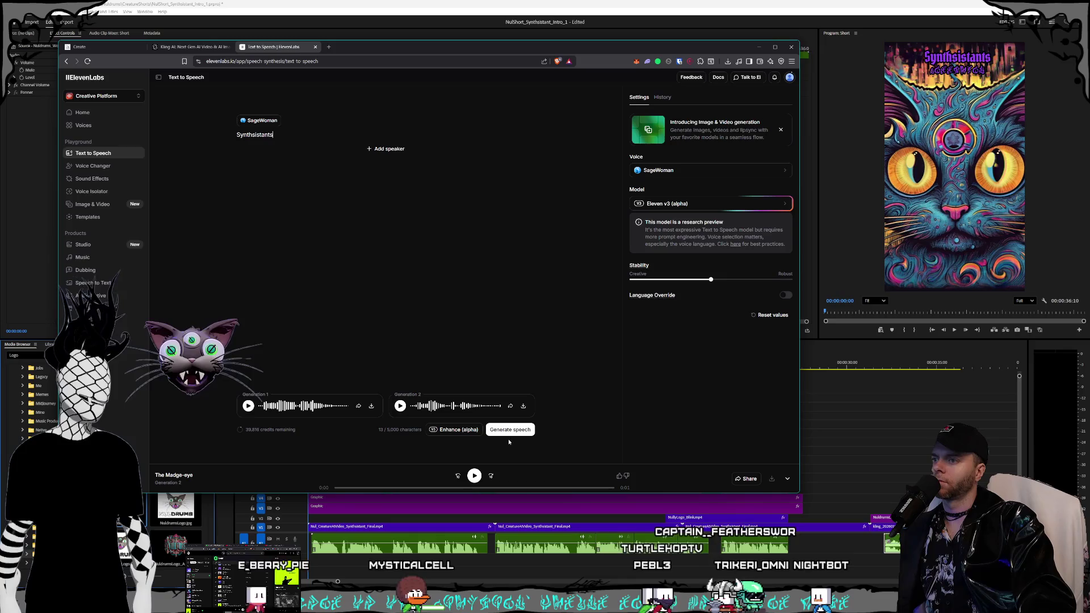
pyautogui.click(517, 433)
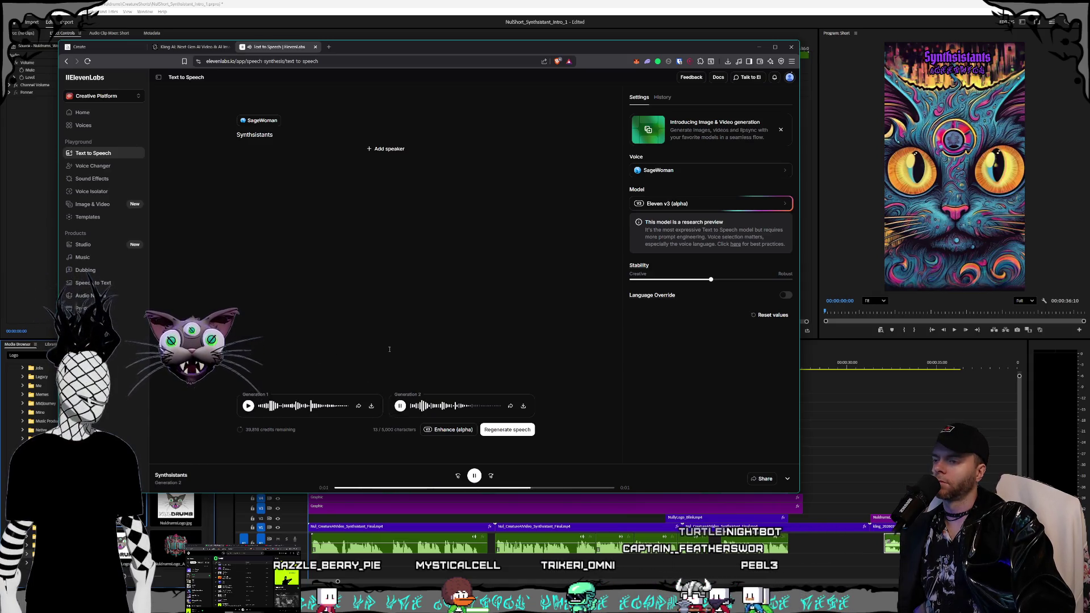
pyautogui.click(524, 405)
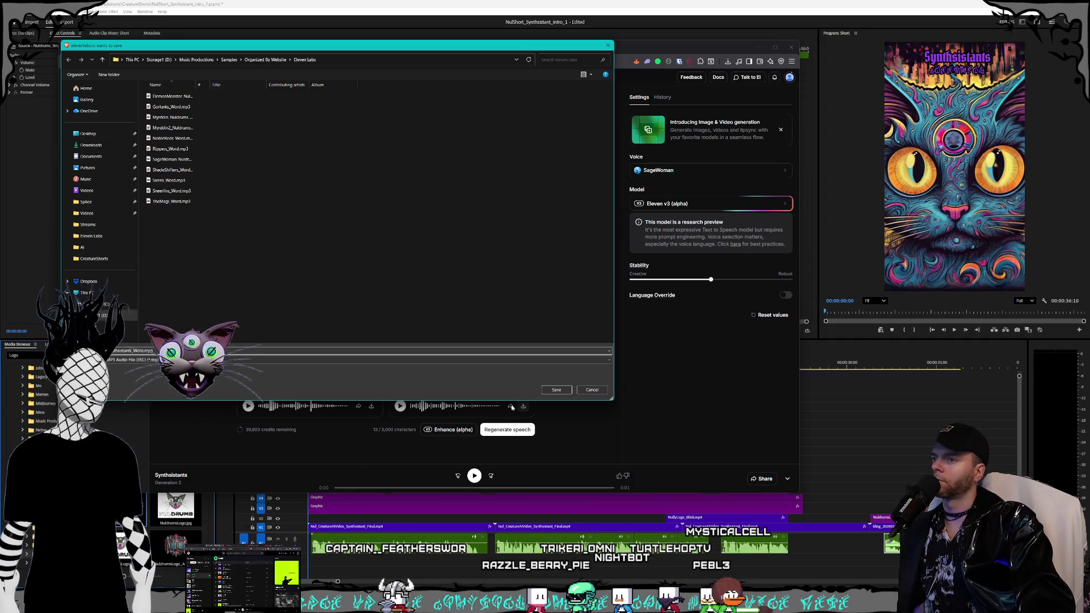
# Step: Save Synthsistants_Word.mp3 into the Eleven Labs samples folder and show it in File Explorer
pyautogui.click(557, 391)
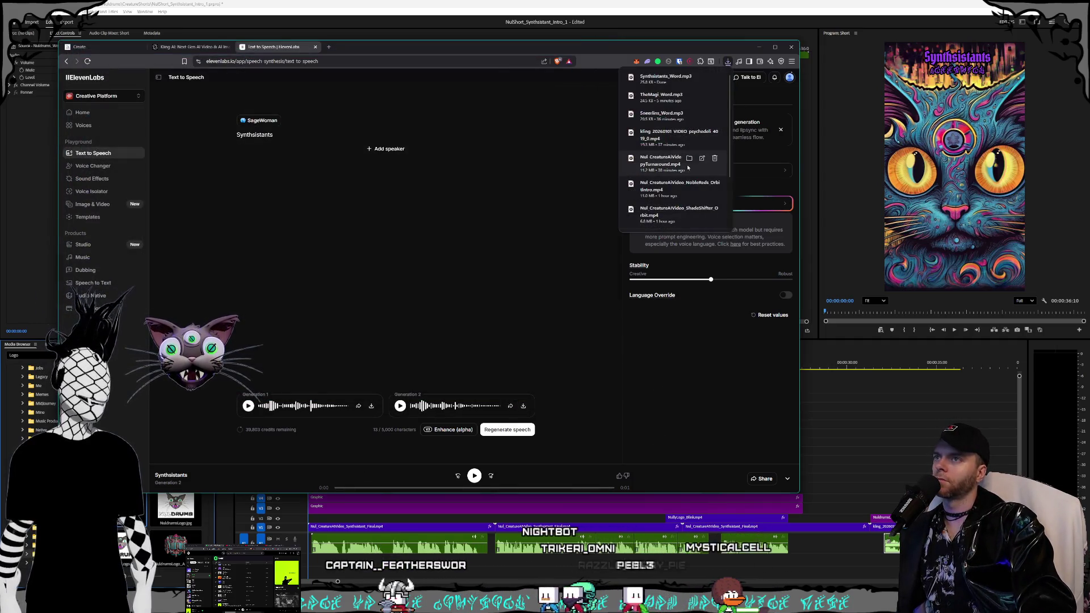
pyautogui.click(690, 78)
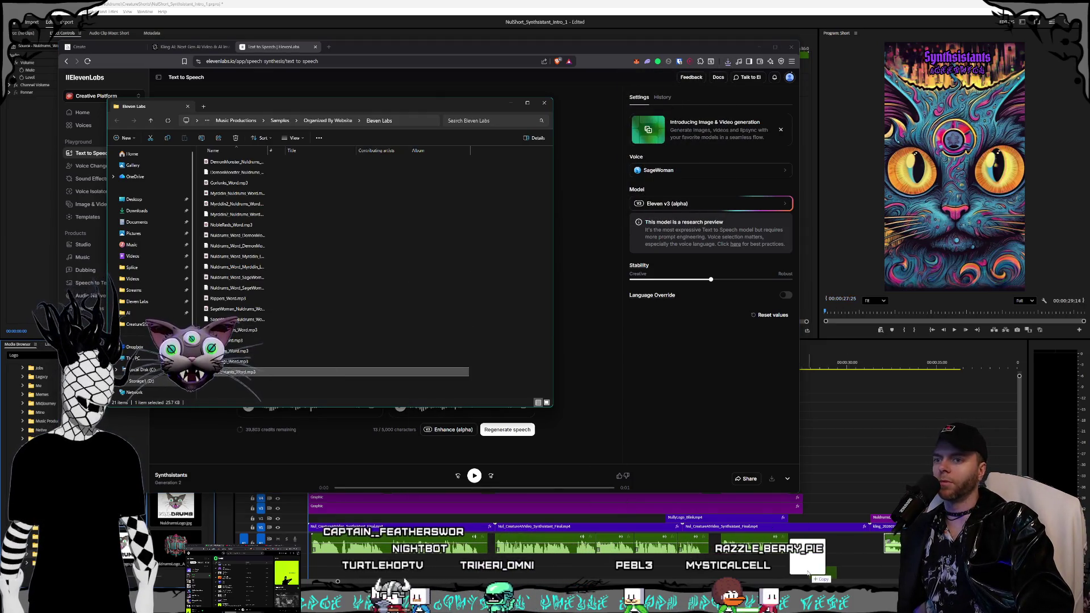
pyautogui.hotkey('alt', 'Tab')
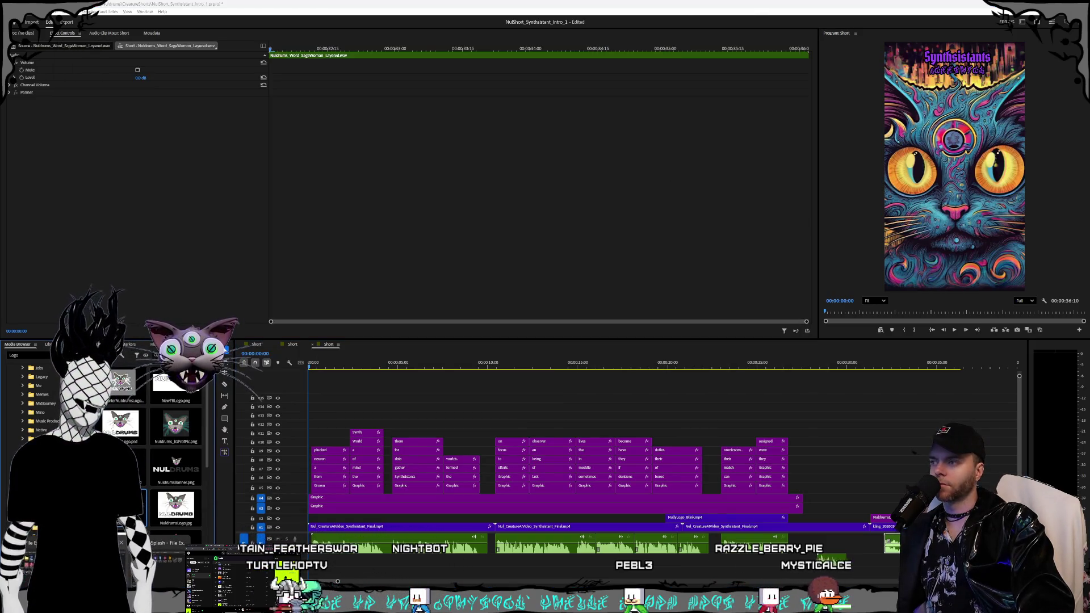
pyautogui.click(164, 565)
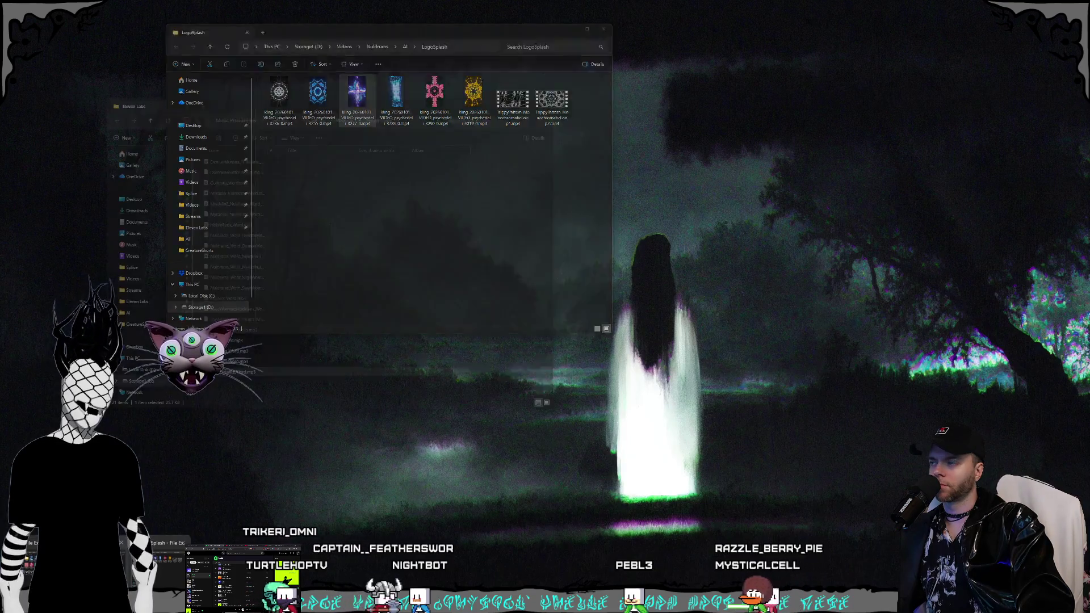
# Step: Close the Eleven Labs folder window and undo the clip shift so the timeline clips return to the sequence start
pyautogui.click(68, 563)
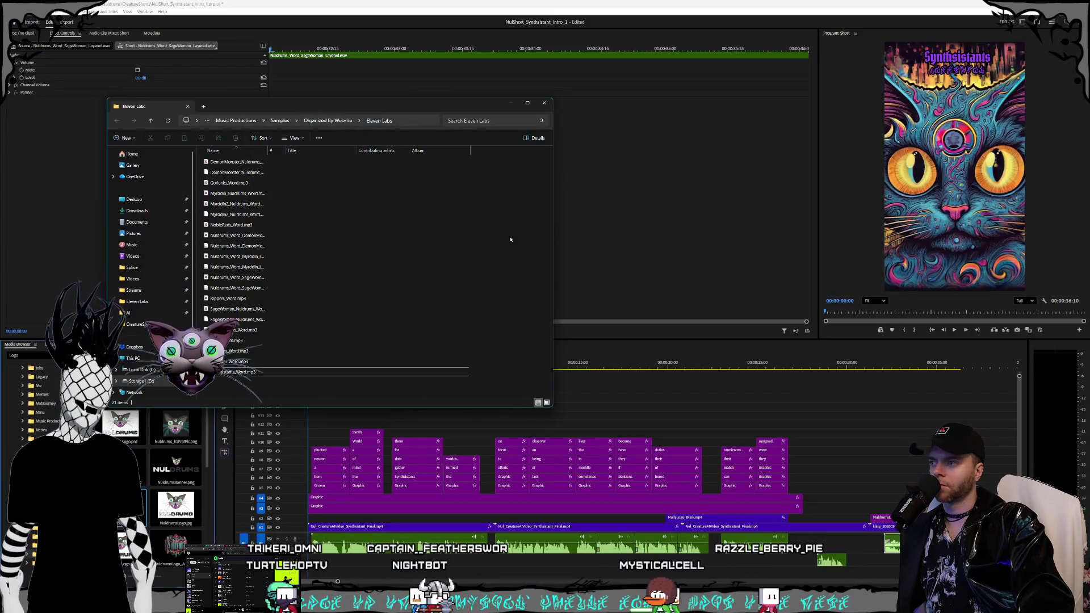
pyautogui.click(538, 103)
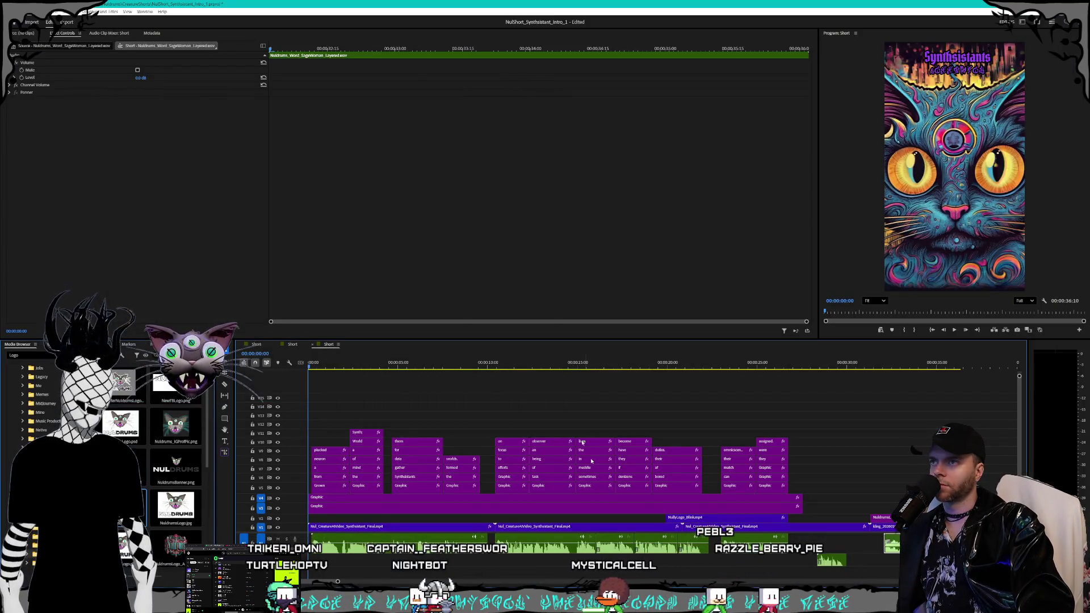
pyautogui.click(832, 563)
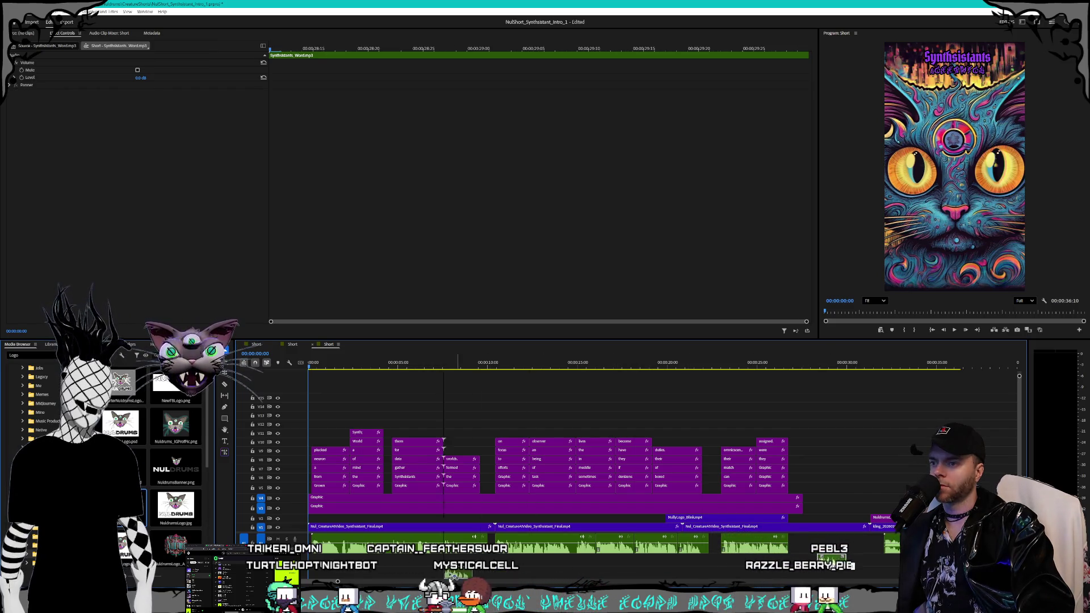
pyautogui.click(517, 573)
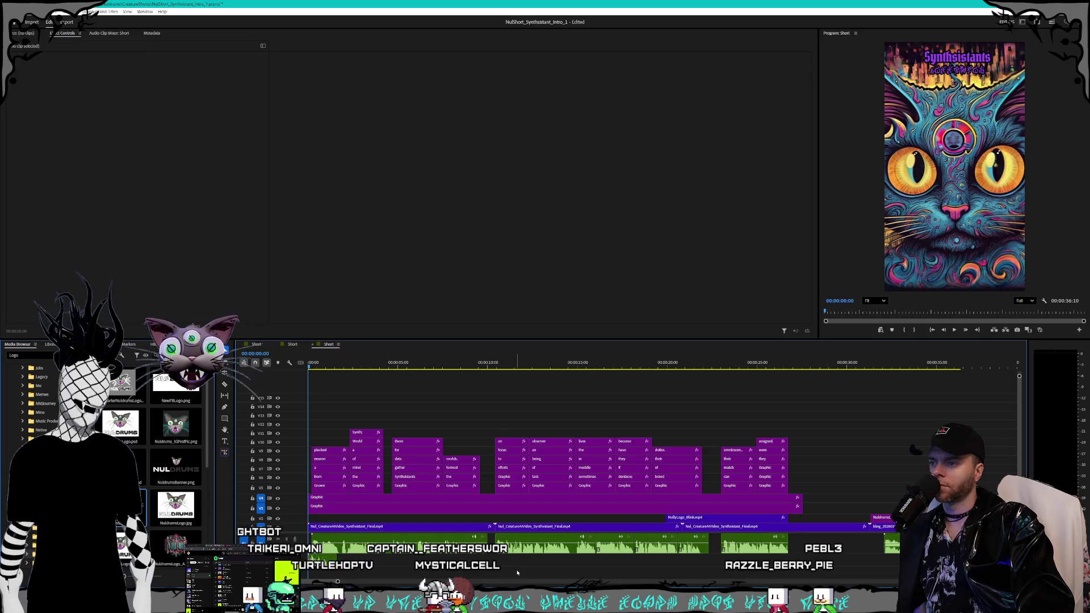
pyautogui.moveTo(951, 414)
pyautogui.mouseDown()
pyautogui.moveTo(583, 531)
pyautogui.moveTo(322, 527)
pyautogui.moveTo(367, 513)
pyautogui.mouseUp()
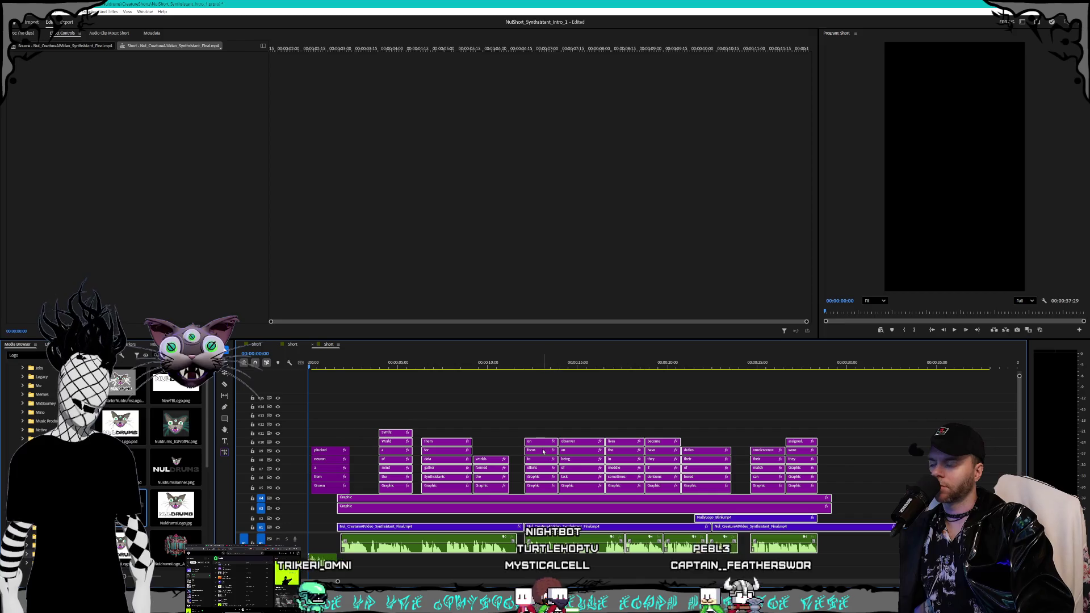
pyautogui.hotkey('ctrl', 'z')
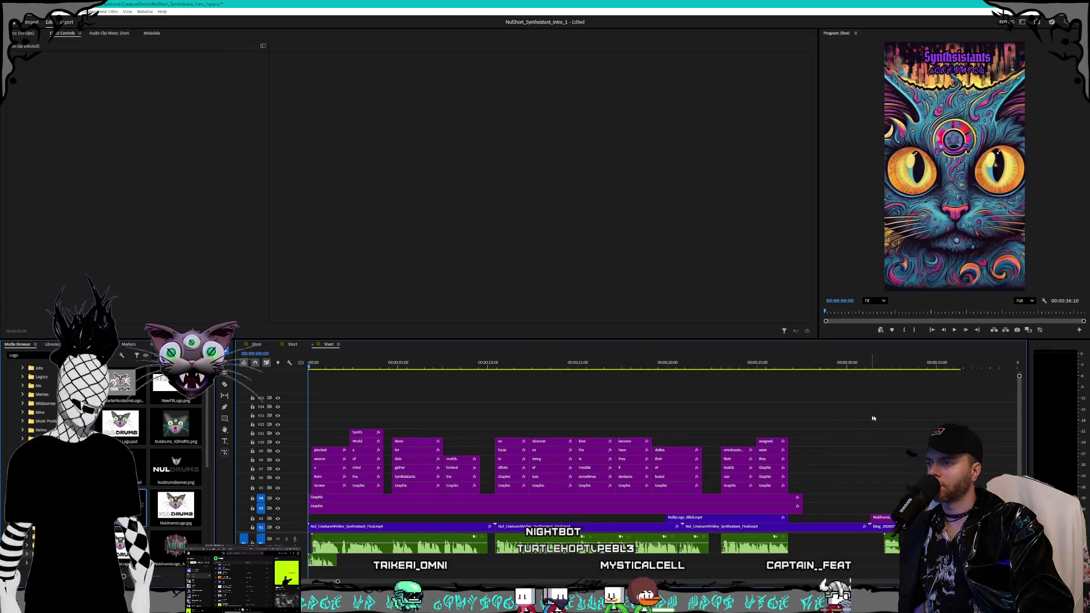
# Step: Shift all video and caption clips right so they begin exactly at 00:00:02:00, then zoom the timeline out
pyautogui.moveTo(949, 409)
pyautogui.mouseDown()
pyautogui.moveTo(397, 545)
pyautogui.moveTo(306, 545)
pyautogui.mouseUp()
pyautogui.scroll(6, 343, 469)
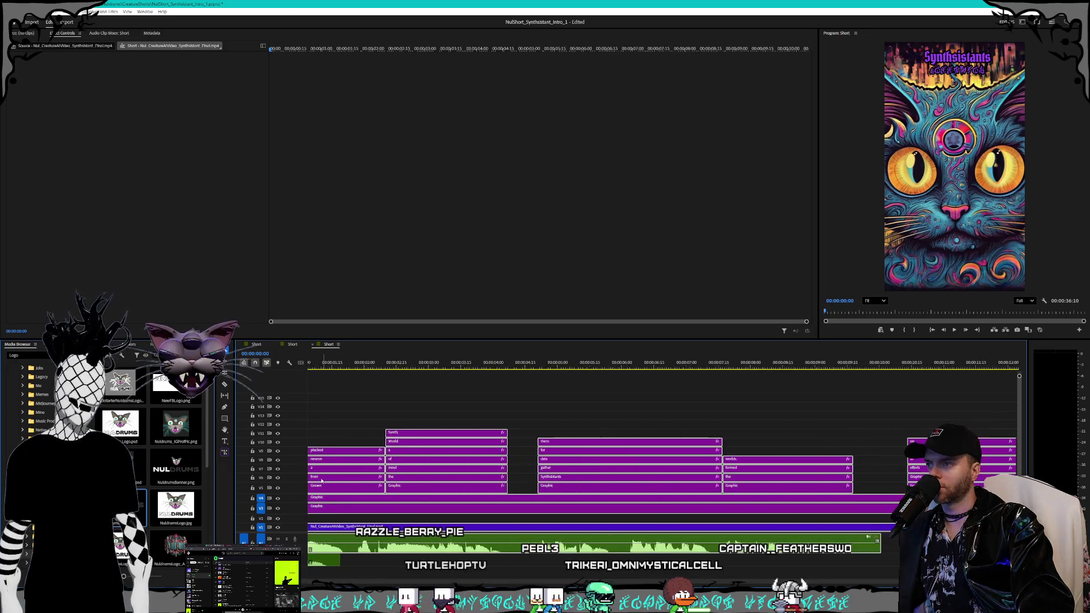
pyautogui.scroll(2, 658, 466)
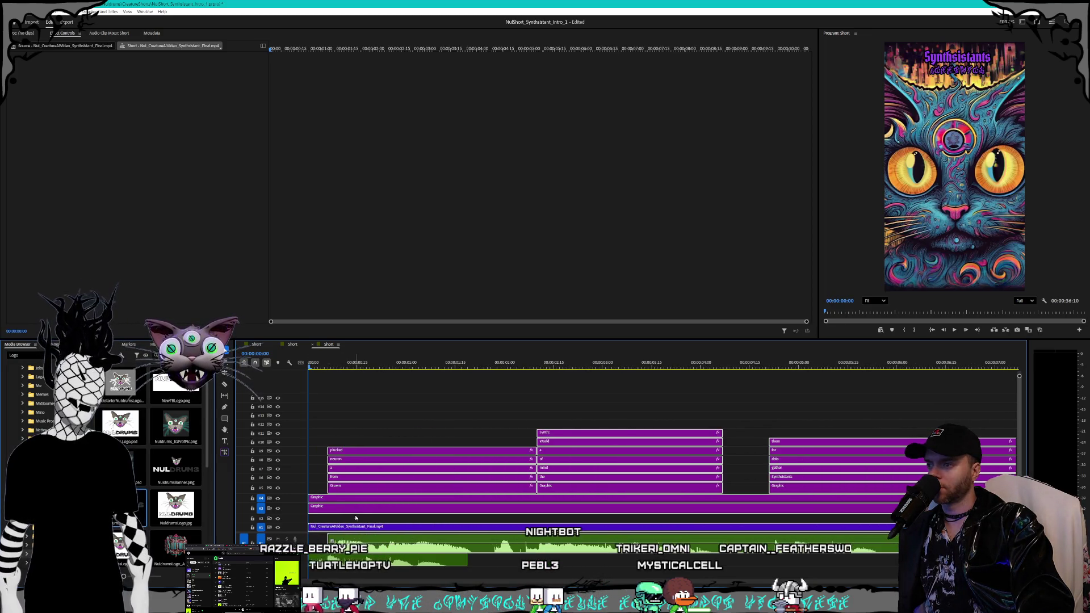
pyautogui.moveTo(349, 511); pyautogui.dragTo(544, 510)
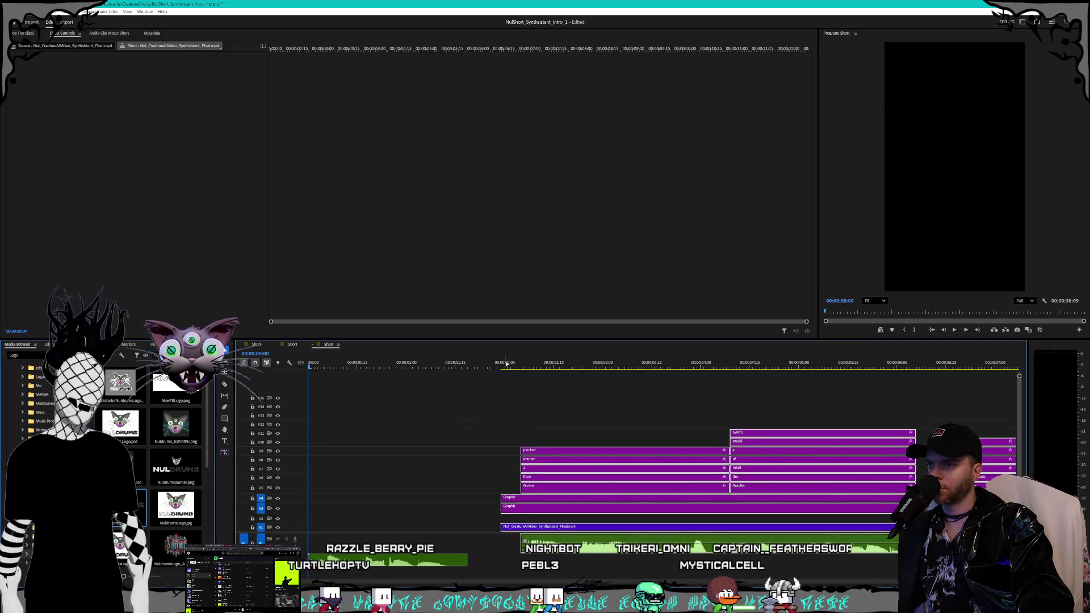
pyautogui.press('Down')
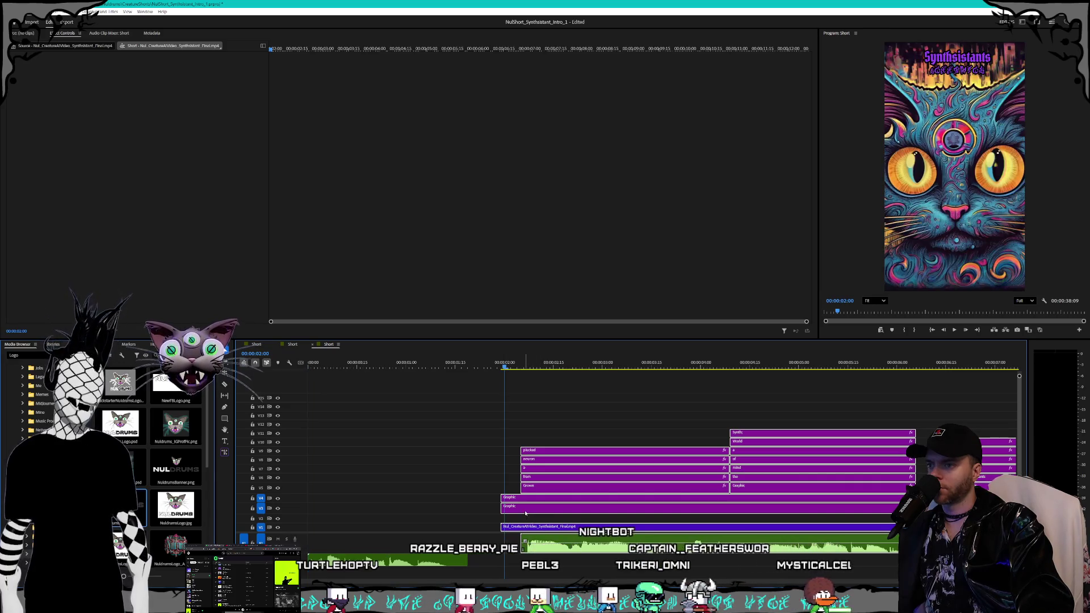
pyautogui.hotkey('alt', 'Right')
pyautogui.click(454, 527)
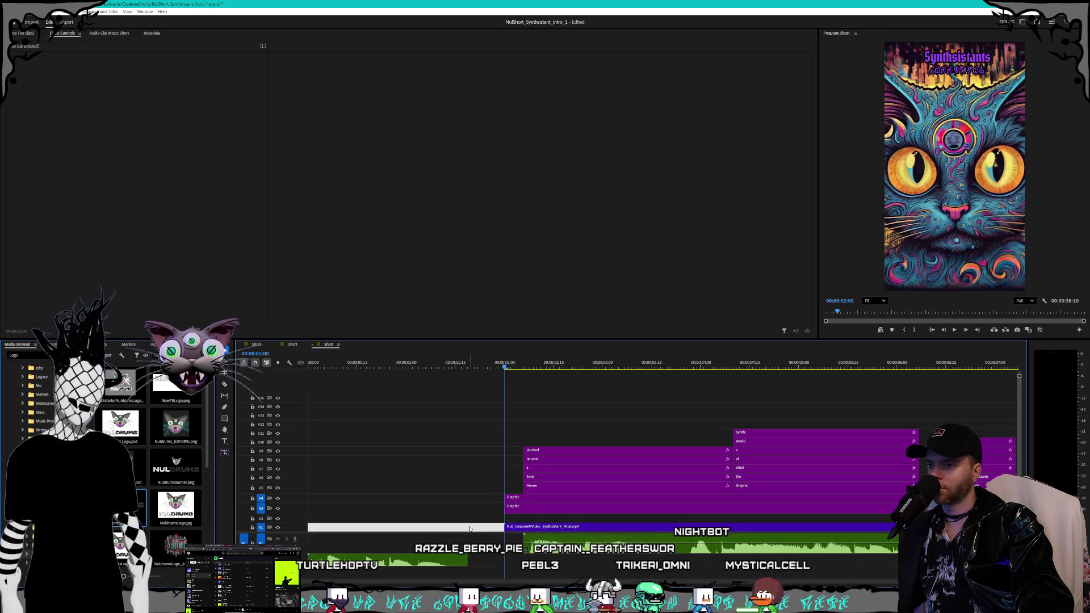
pyautogui.press('-')
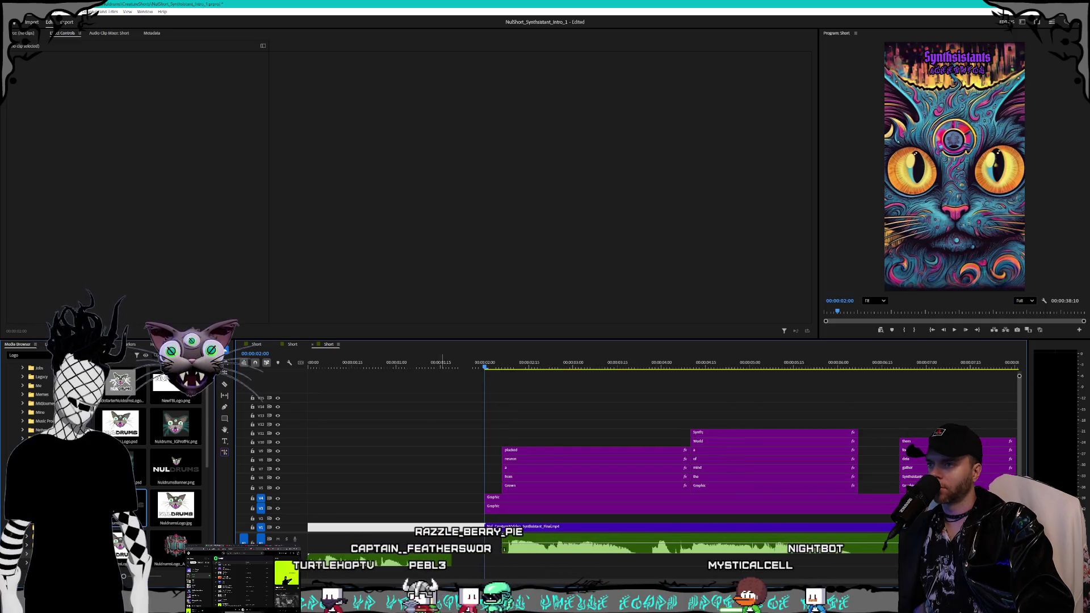
pyautogui.press('-')
pyautogui.press('-')
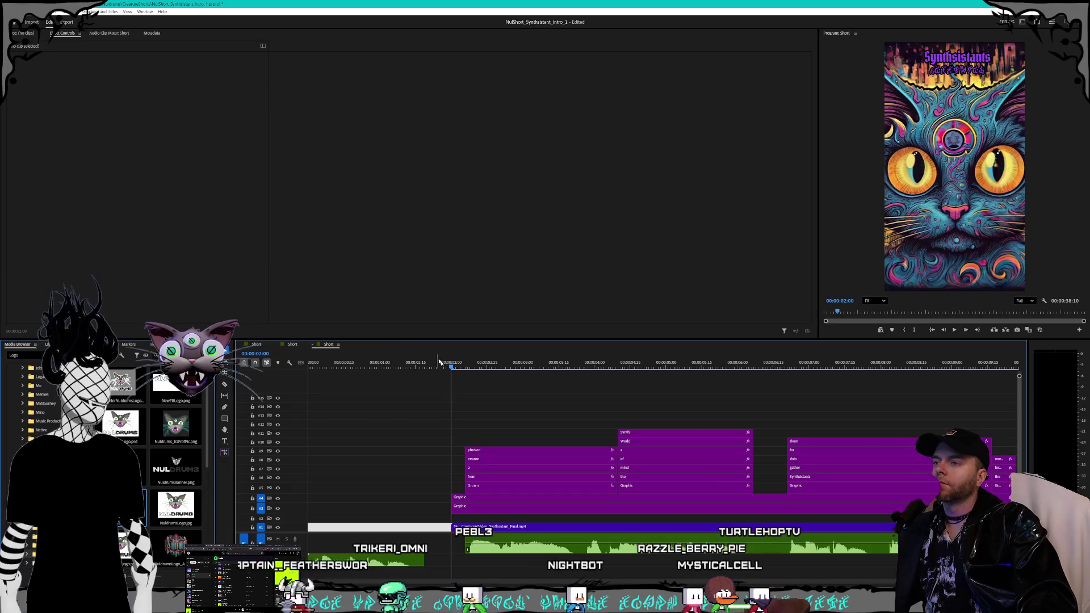
# Step: Move the V3 and V4 Graphic clips to the sequence start and trim them to end at 2:00
pyautogui.click(429, 519)
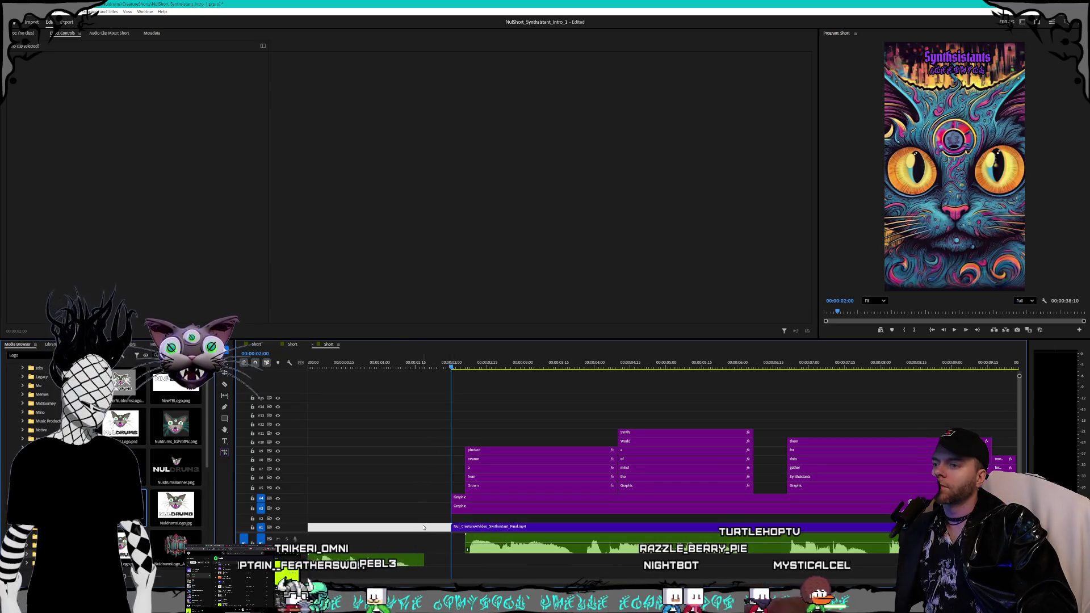
pyautogui.click(495, 528)
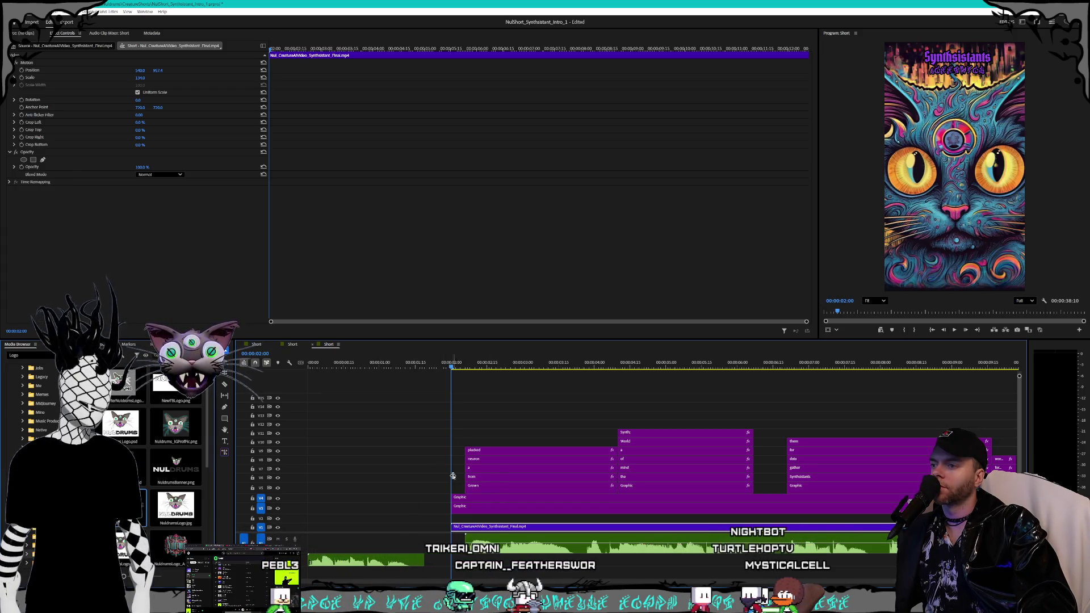
pyautogui.moveTo(463, 519)
pyautogui.mouseDown()
pyautogui.moveTo(472, 496)
pyautogui.moveTo(333, 503)
pyautogui.mouseUp()
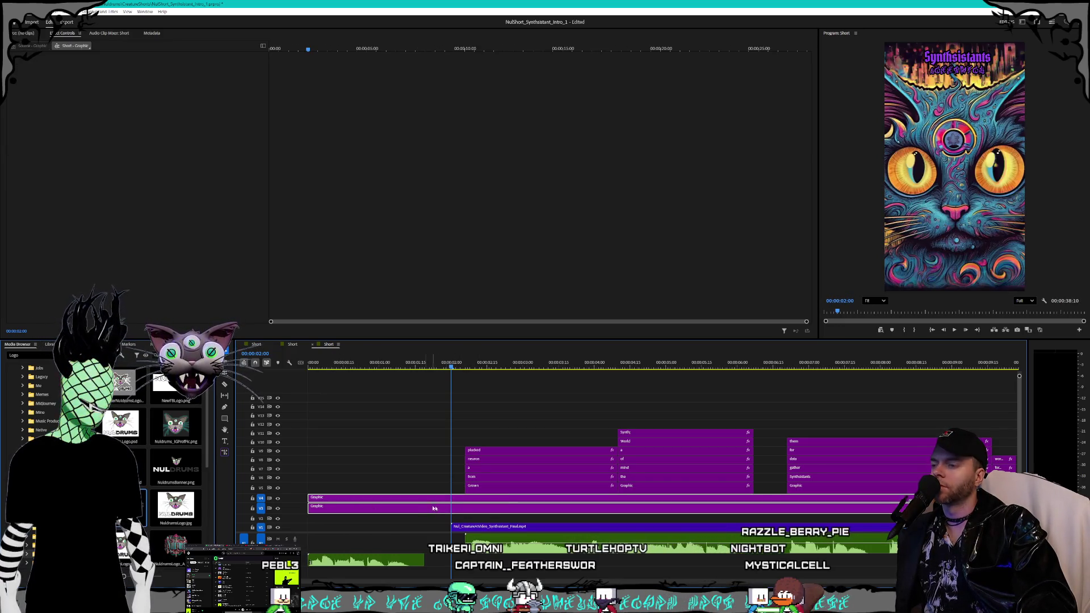
pyautogui.press('-')
pyautogui.press('-')
pyautogui.press('-')
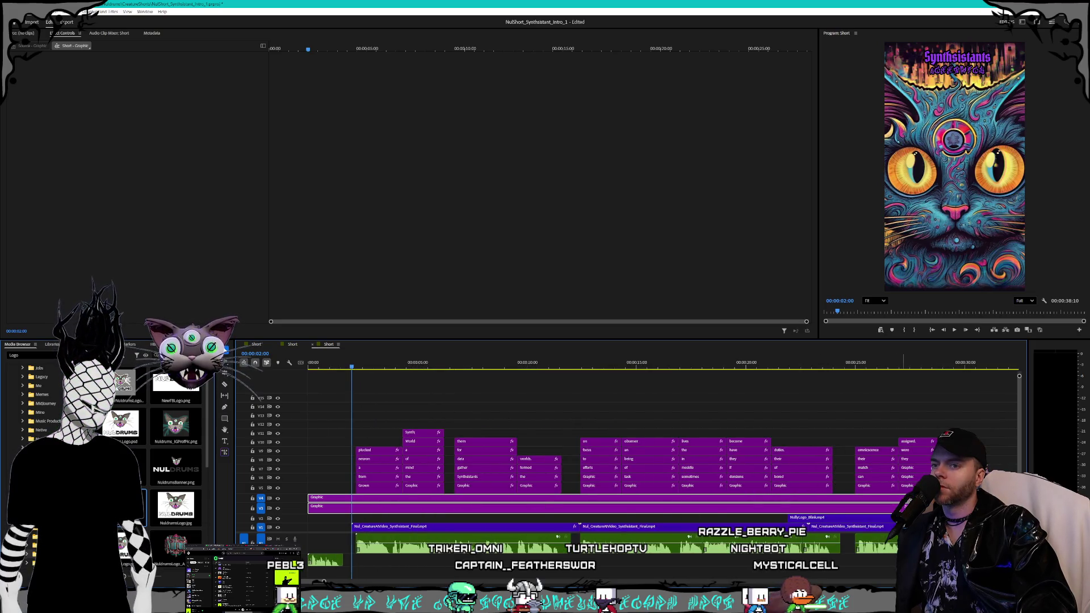
pyautogui.moveTo(899, 501); pyautogui.dragTo(349, 500)
pyautogui.press('=')
pyautogui.press('=')
pyautogui.press('=')
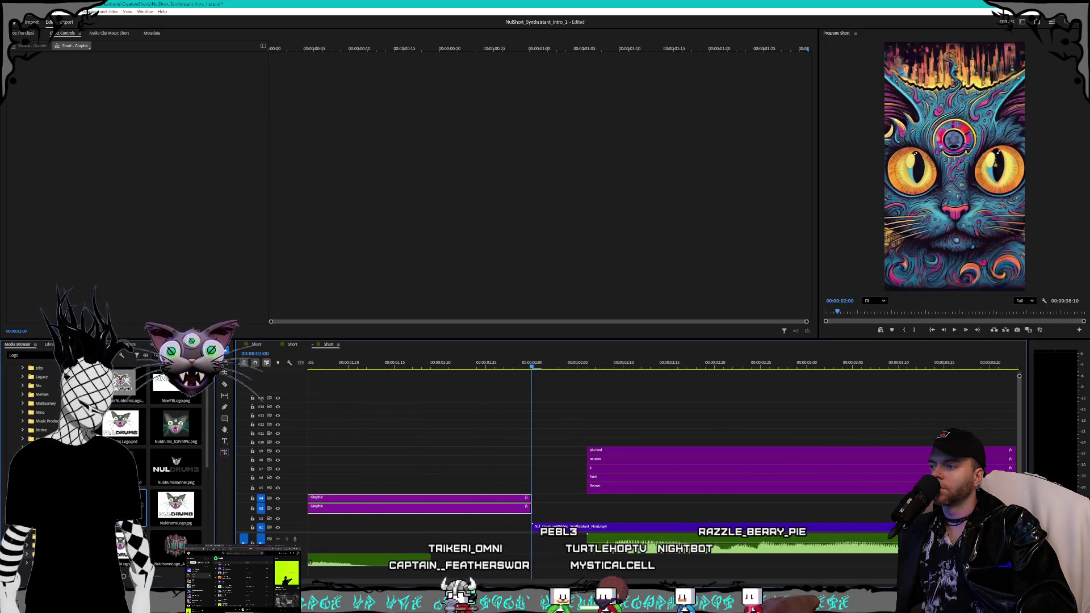
# Step: Keyframe the V4 title Graphic's opacity from 0% at the clip start to 100% at 00:00:00:15
pyautogui.scroll(3, 367, 544)
pyautogui.press('-')
pyautogui.press('-')
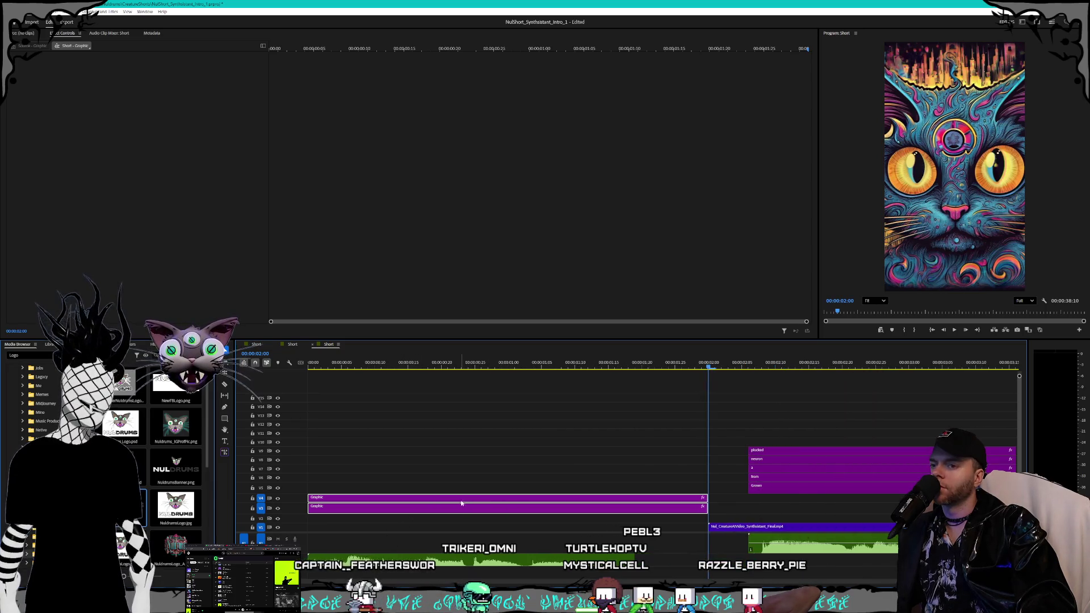
pyautogui.click(428, 493)
pyautogui.click(420, 497)
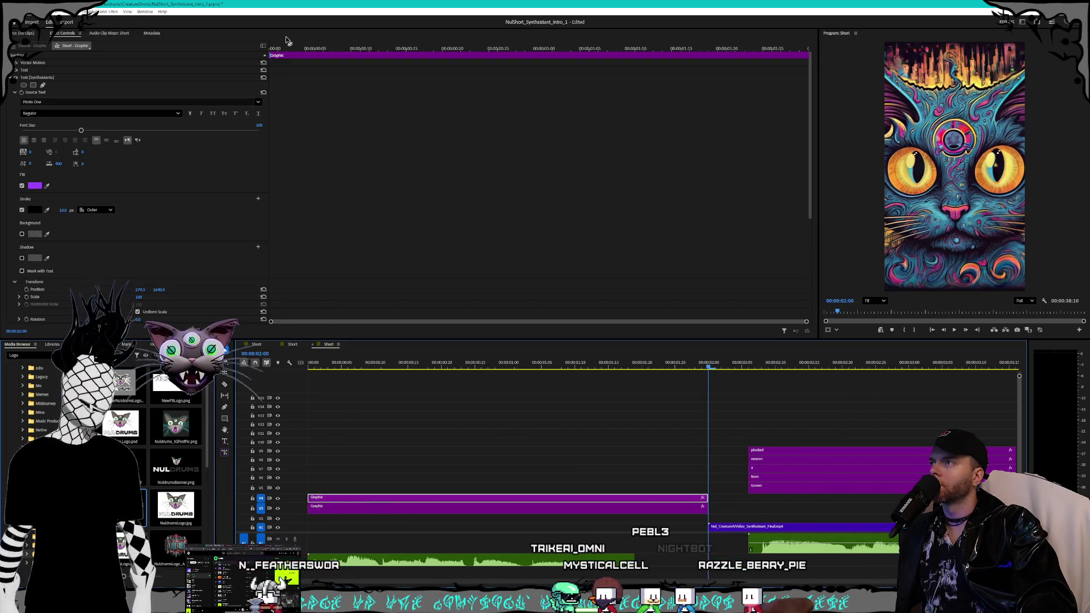
pyautogui.press('Home')
pyautogui.scroll(-5, 191, 270)
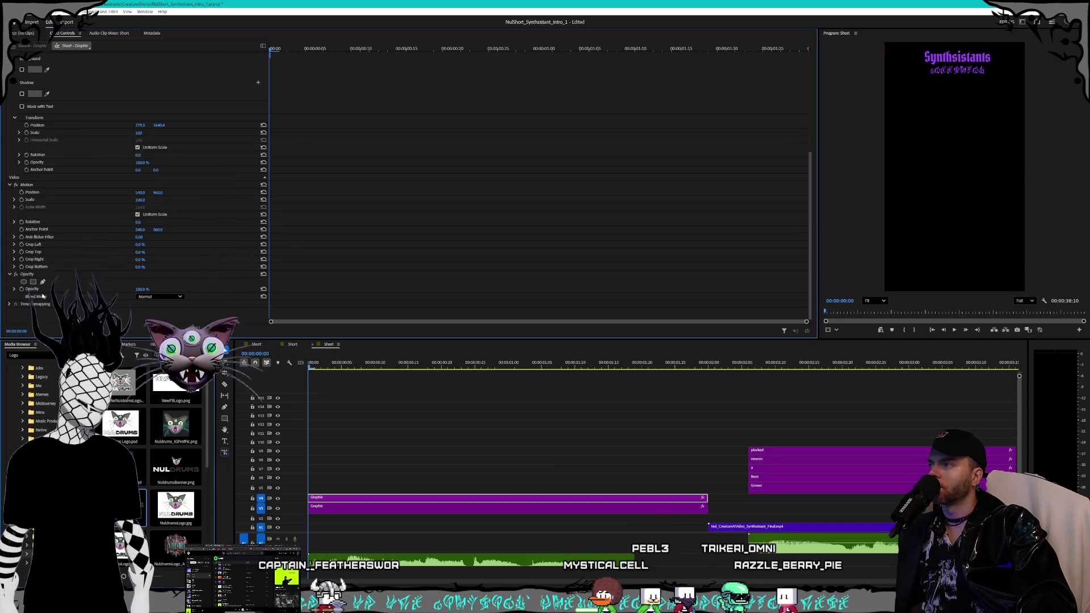
pyautogui.click(408, 50)
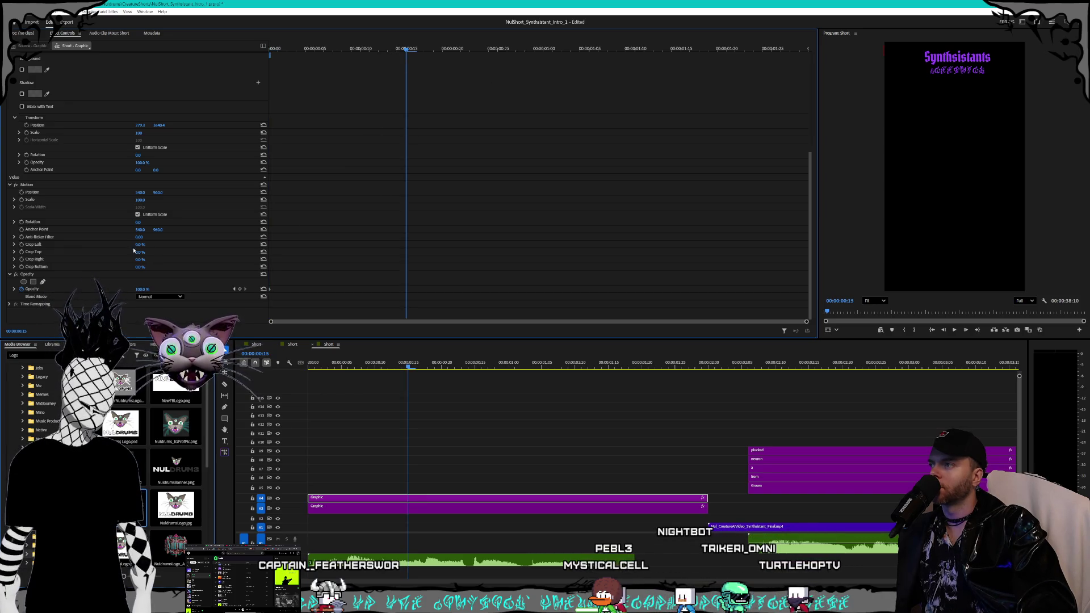
pyautogui.click(233, 289)
pyautogui.click(142, 289)
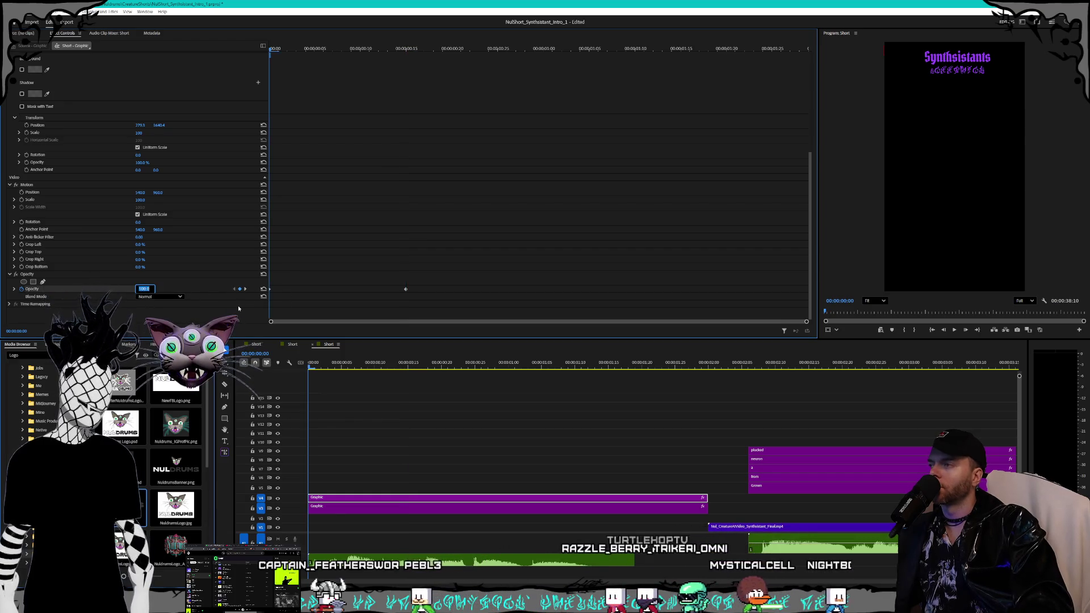
pyautogui.write('0')
pyautogui.press('Return')
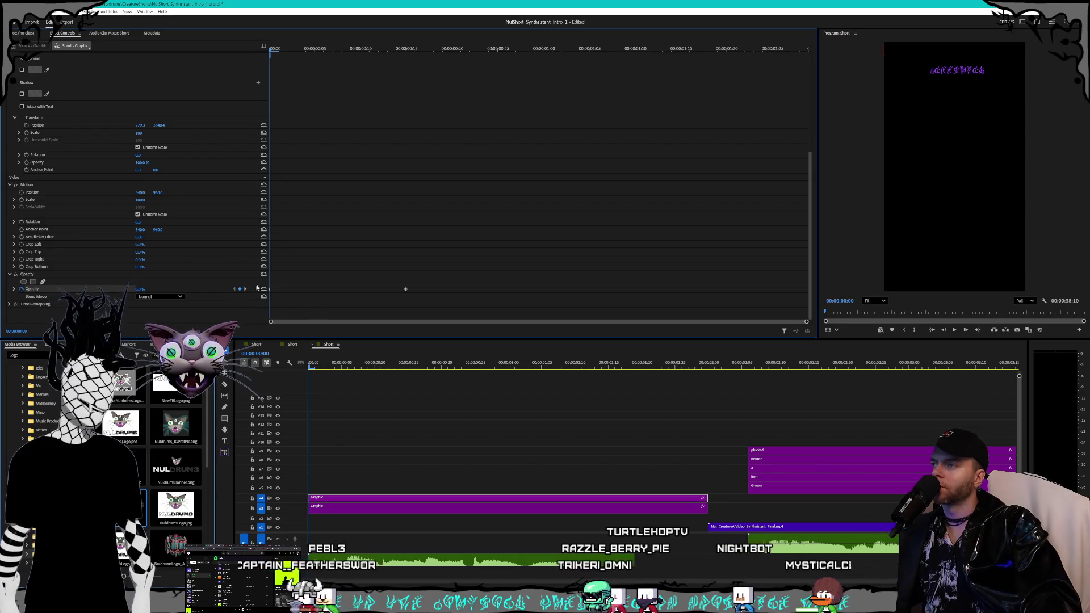
pyautogui.click(245, 289)
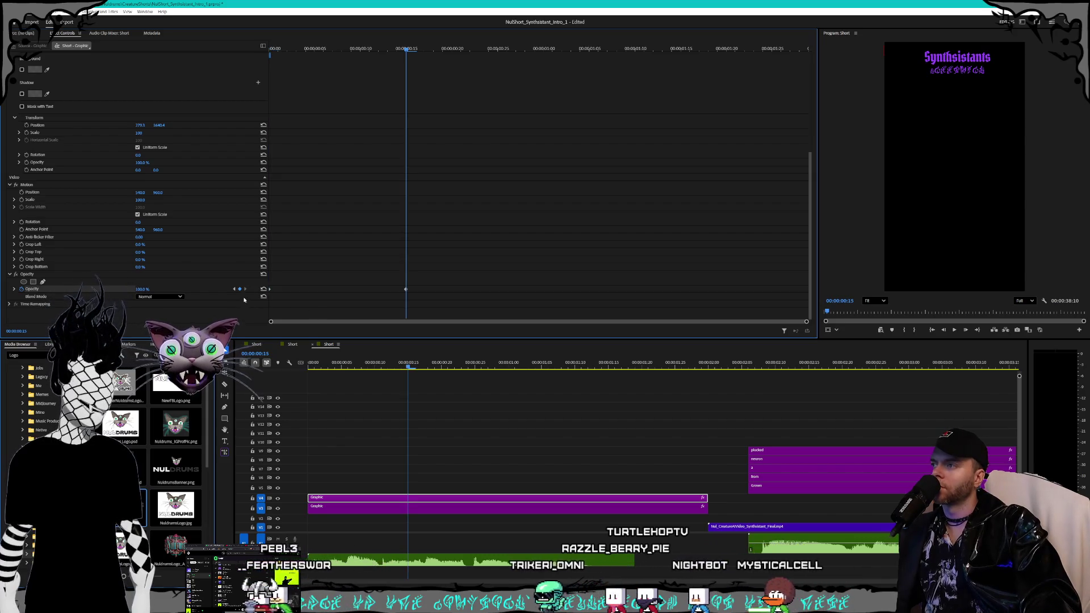
# Step: Keyframe the second title Graphic's opacity from 0% at the start to 100% at 00:00:00:20
pyautogui.click(418, 507)
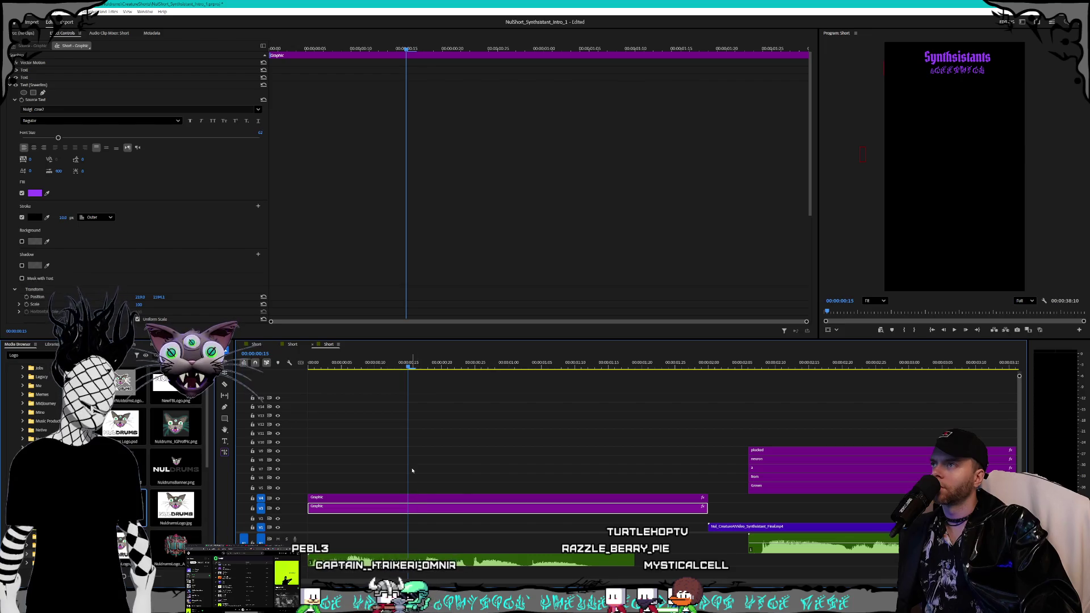
pyautogui.click(277, 50)
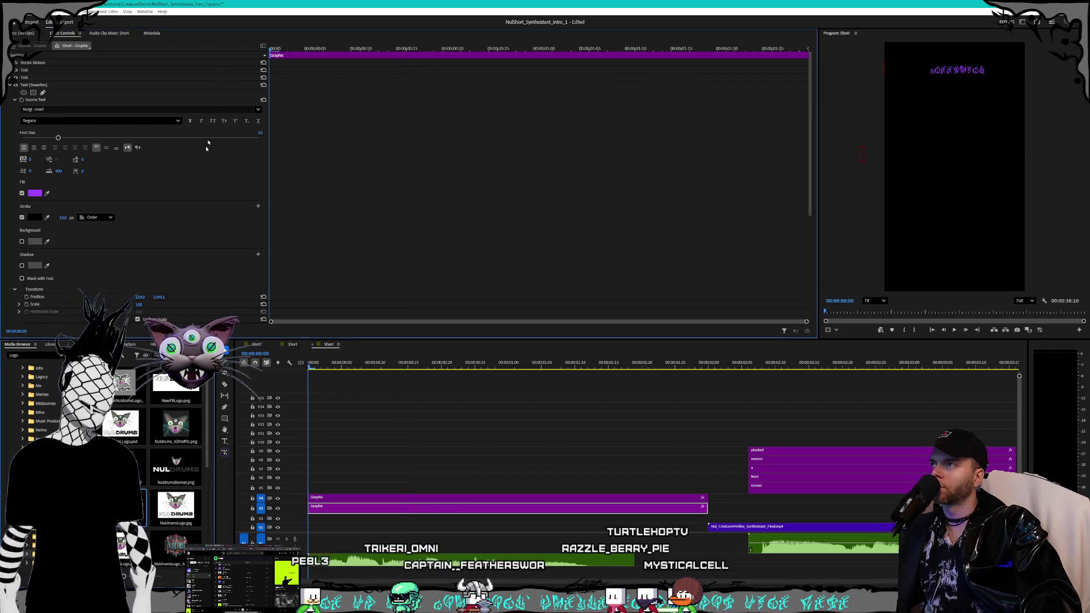
pyautogui.scroll(-5, 182, 316)
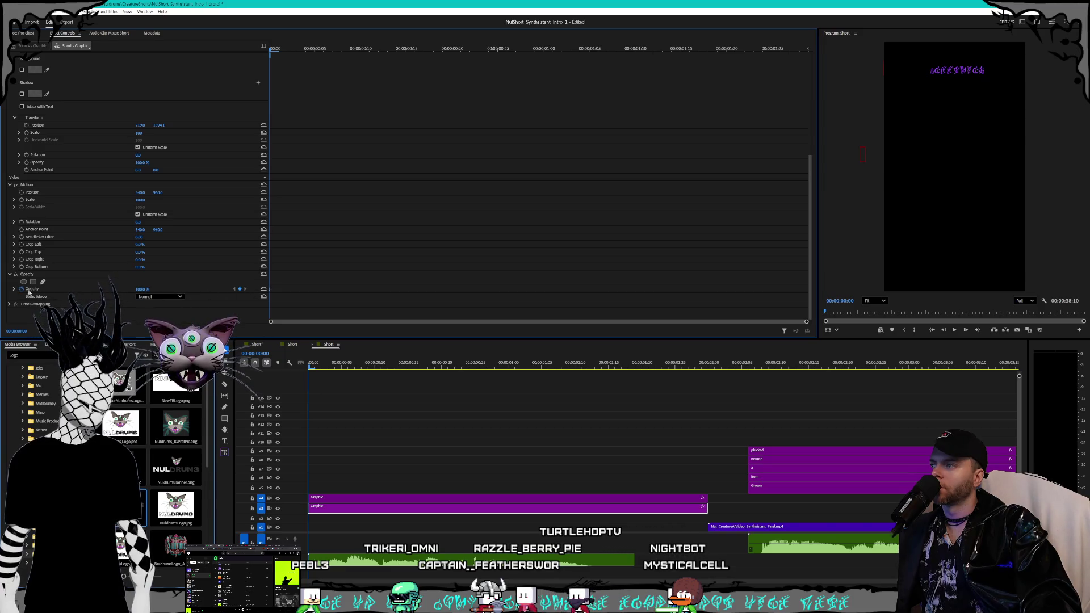
pyautogui.click(453, 50)
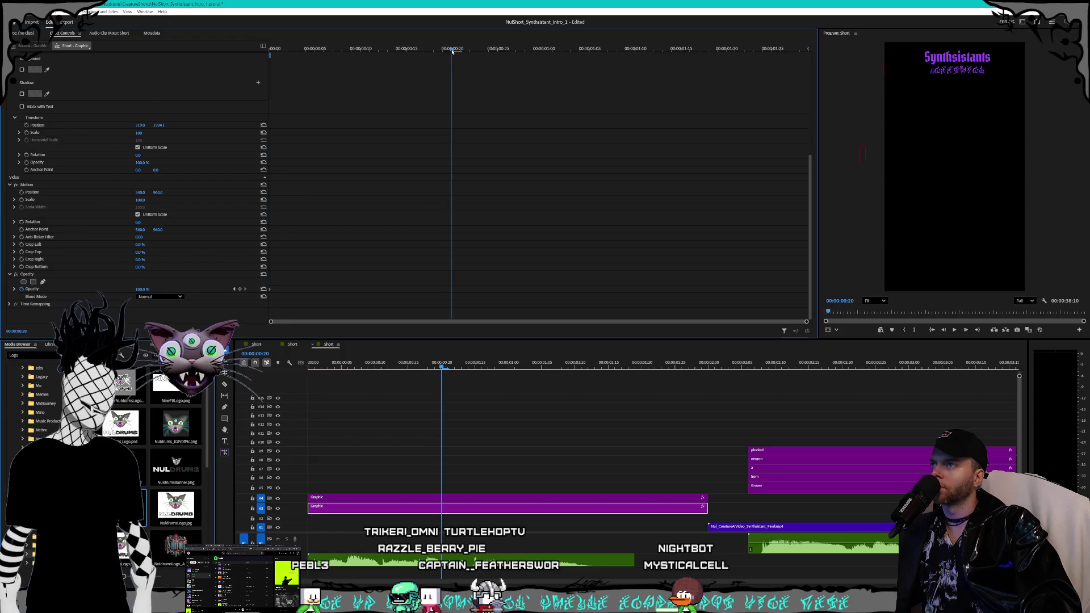
pyautogui.click(233, 289)
pyautogui.click(142, 289)
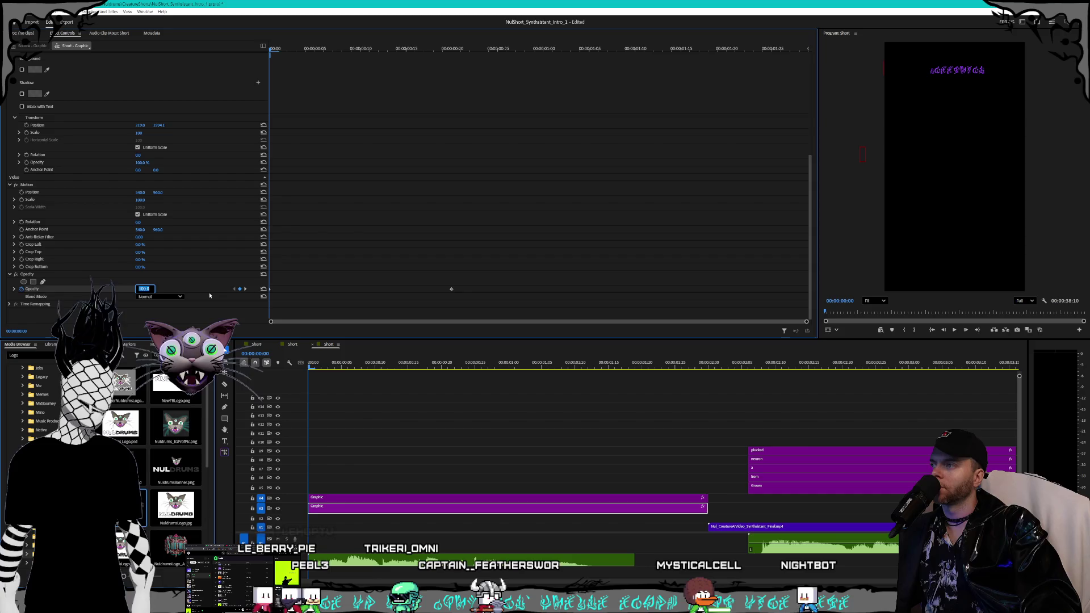
pyautogui.write('0')
pyautogui.press('Return')
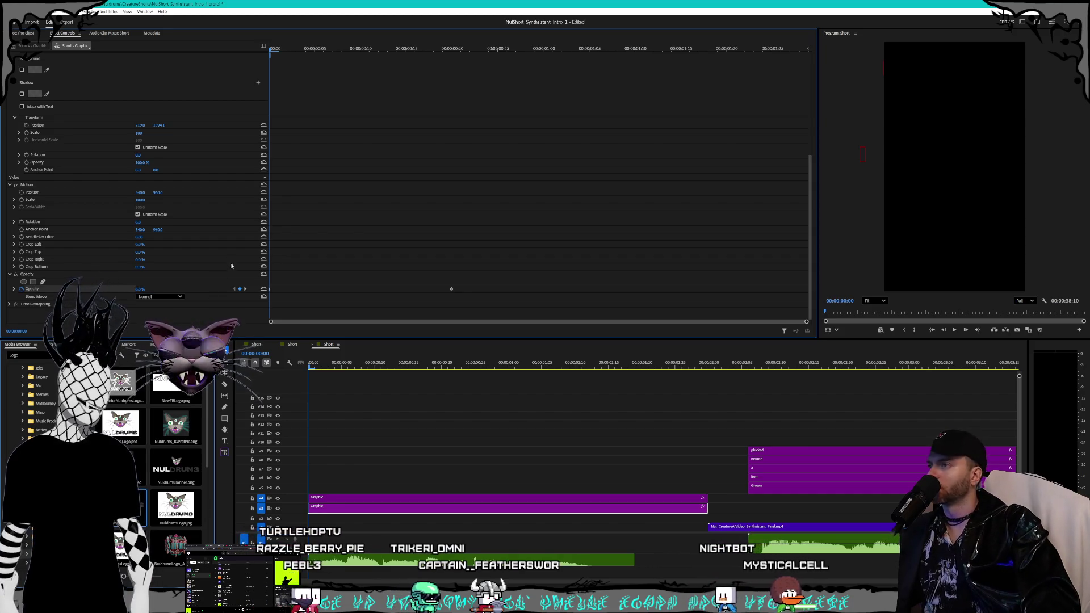
pyautogui.click(244, 289)
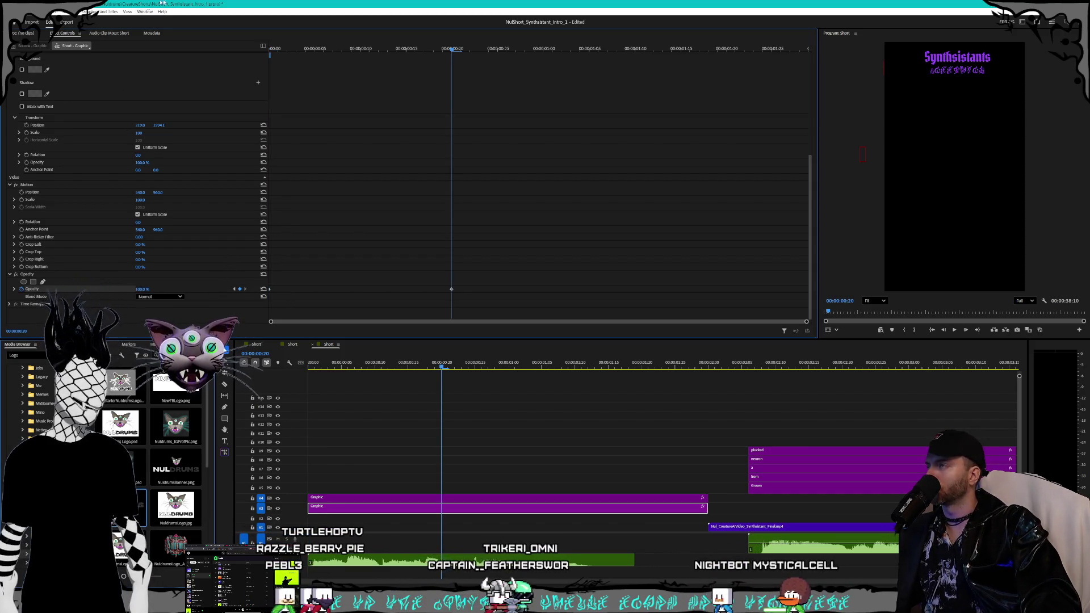
# Step: Save the project, play the title fade-in from the start to review it, and save again
pyautogui.click(9, 11)
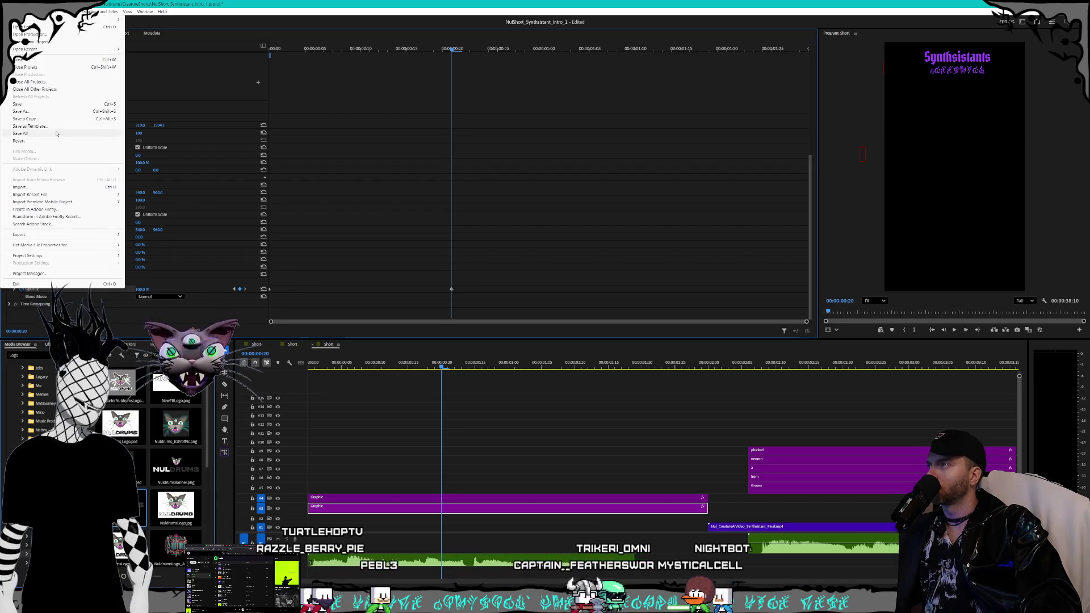
pyautogui.click(54, 105)
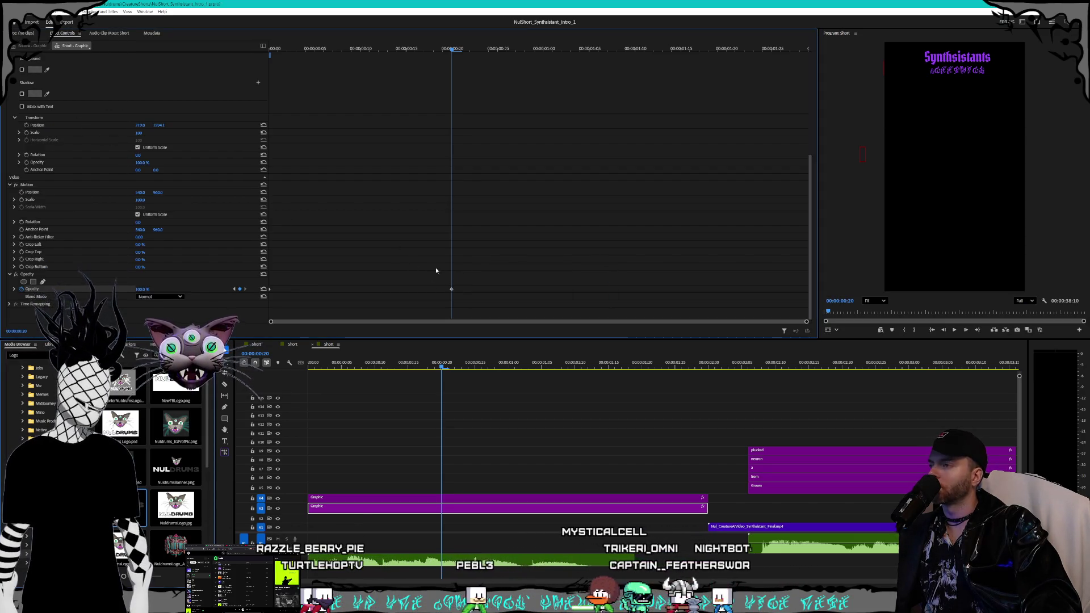
pyautogui.click(235, 290)
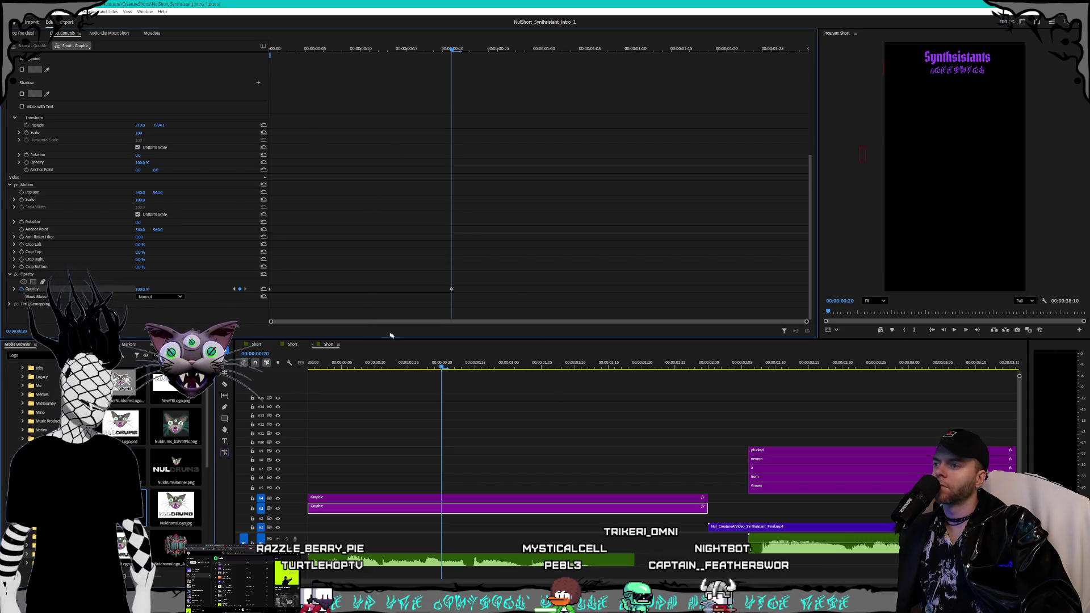
pyautogui.press('space')
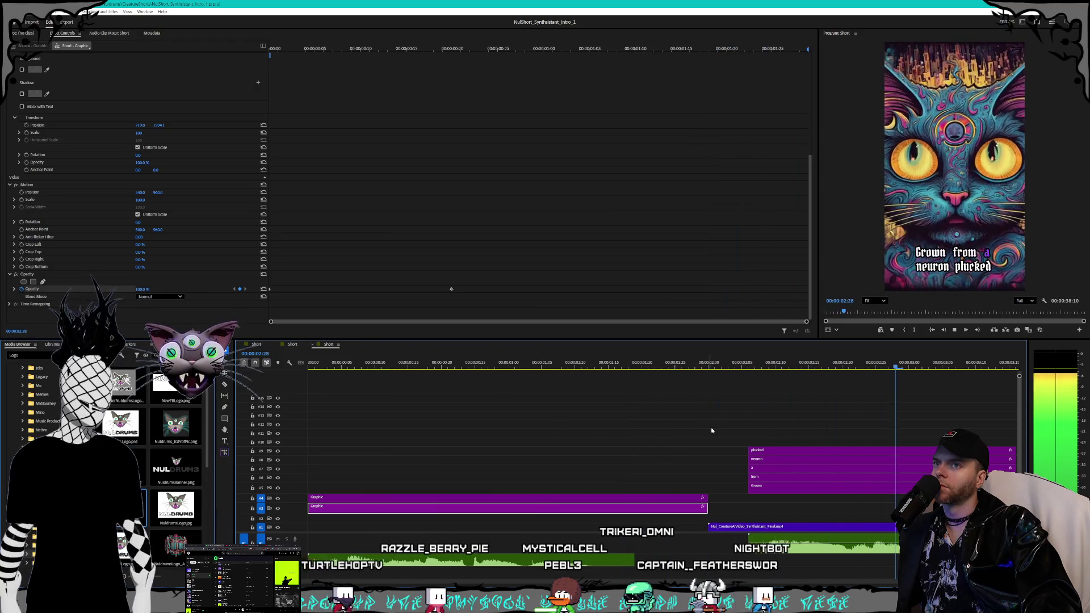
pyautogui.scroll(-3, 693, 471)
pyautogui.scroll(-5, 693, 471)
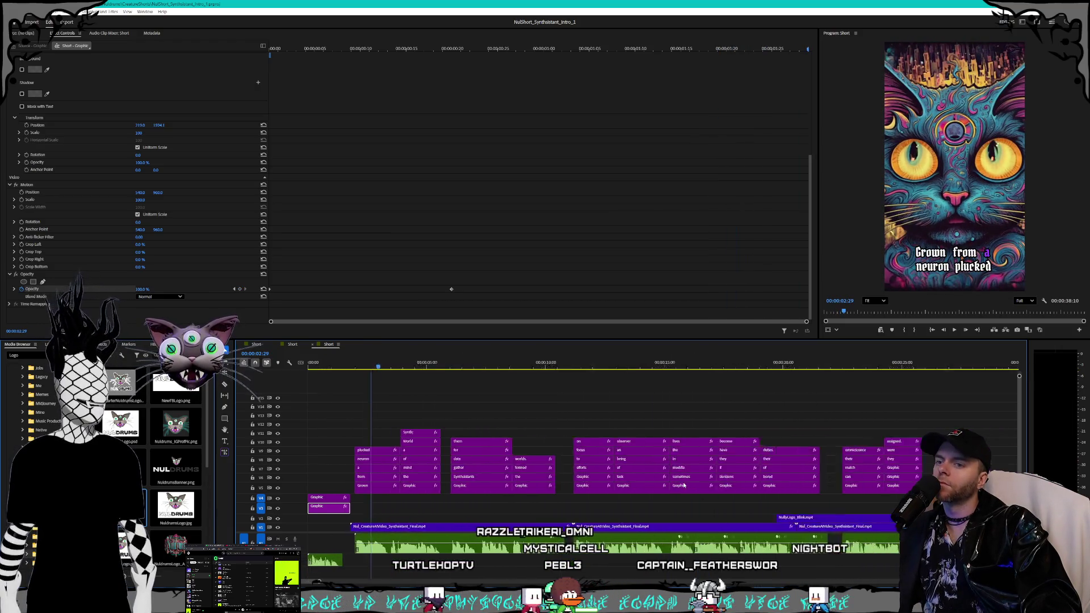
pyautogui.scroll(1, 685, 486)
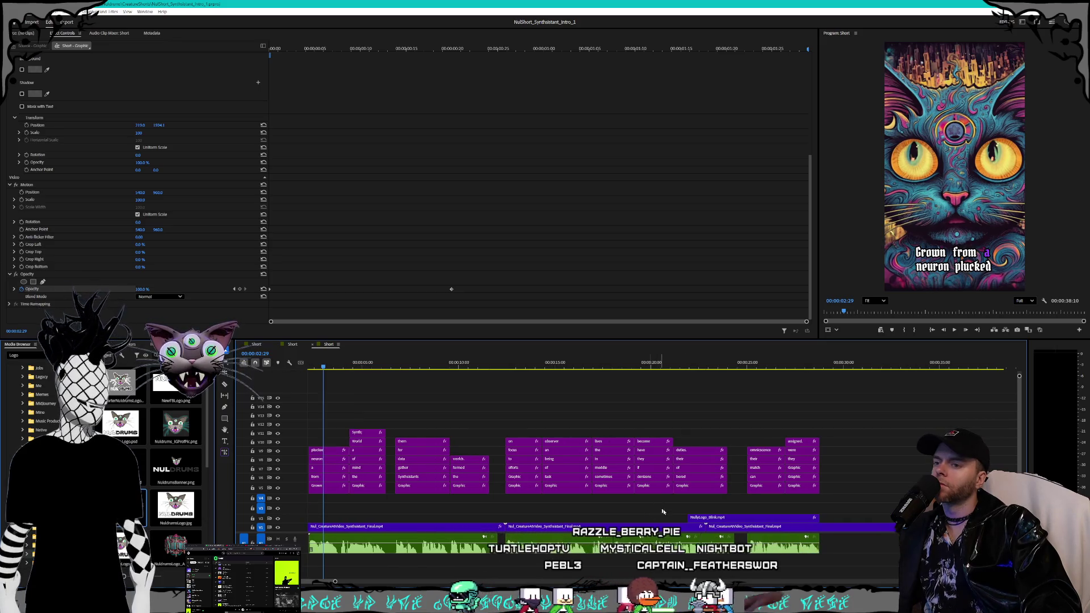
pyautogui.scroll(2, 322, 584)
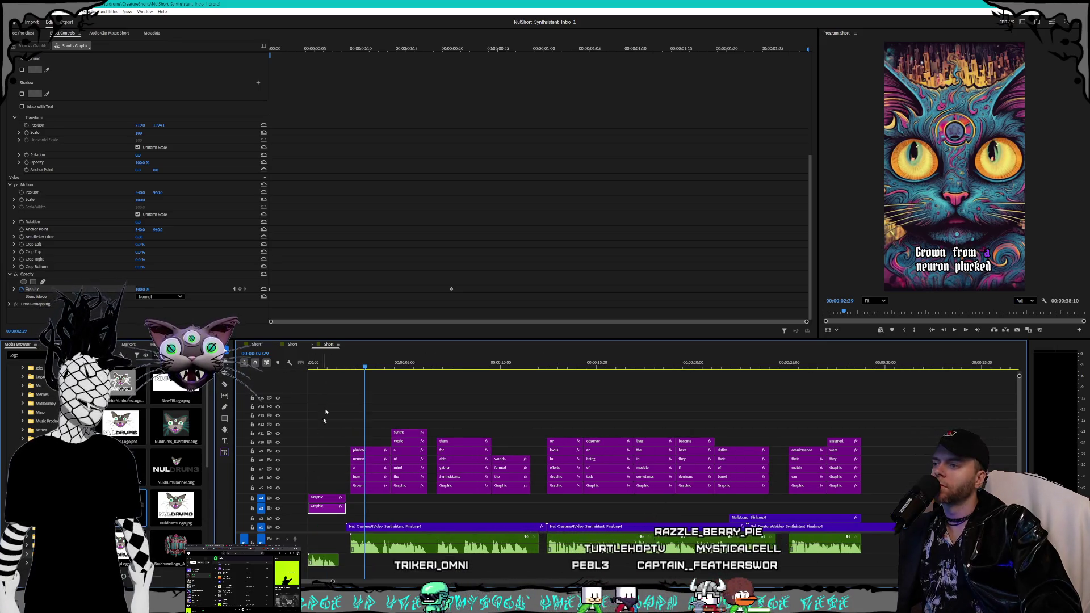
pyautogui.click(10, 12)
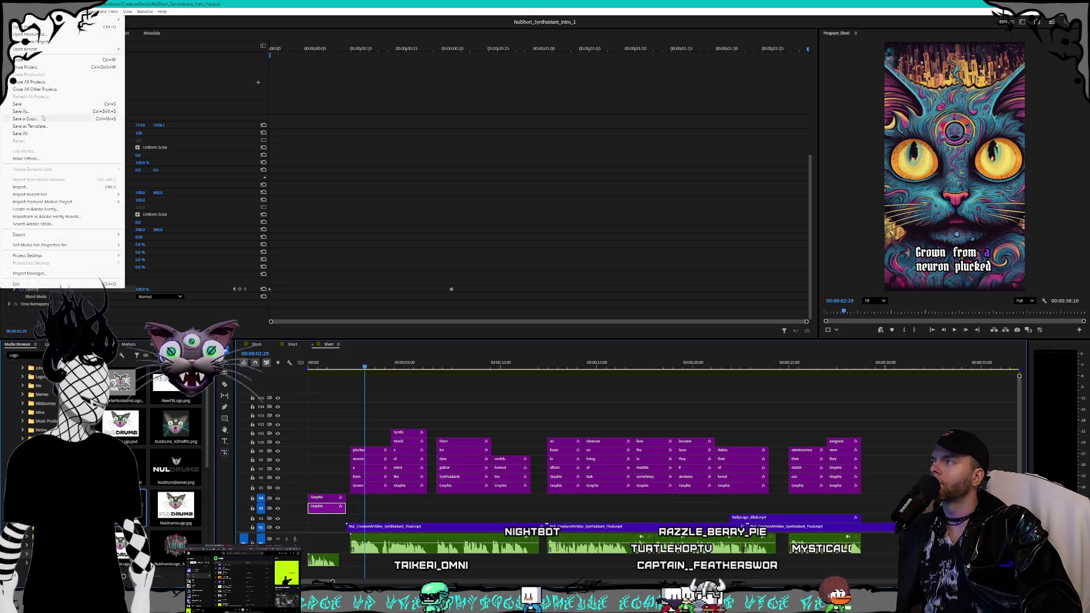
pyautogui.click(41, 104)
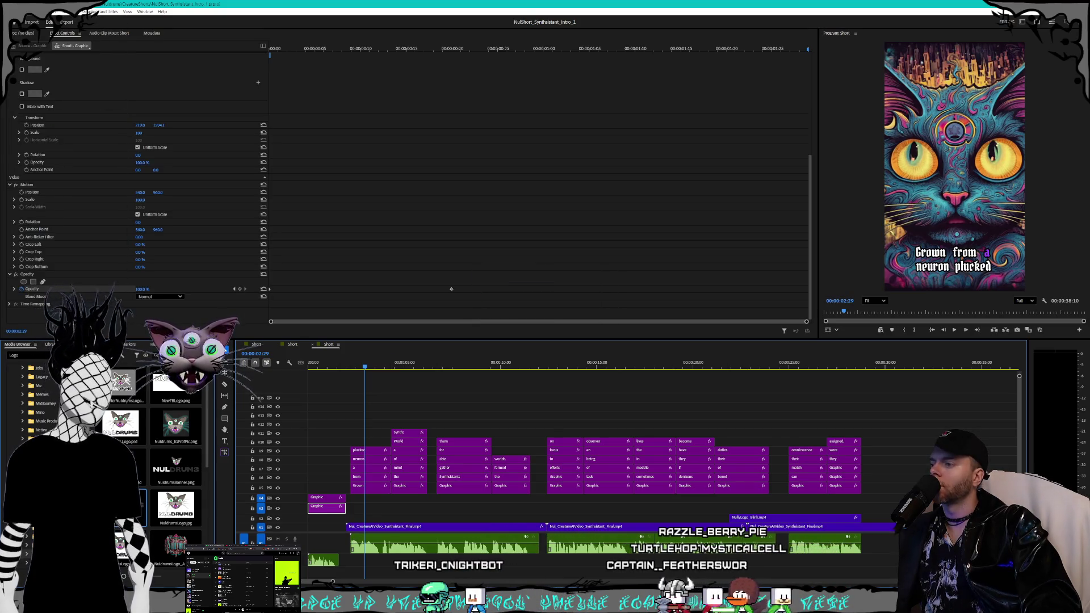
# Step: Flip to the notes window and back with Alt+Tab, then make Premiere Pro the active window
pyautogui.hotkey('alt', 'Tab')
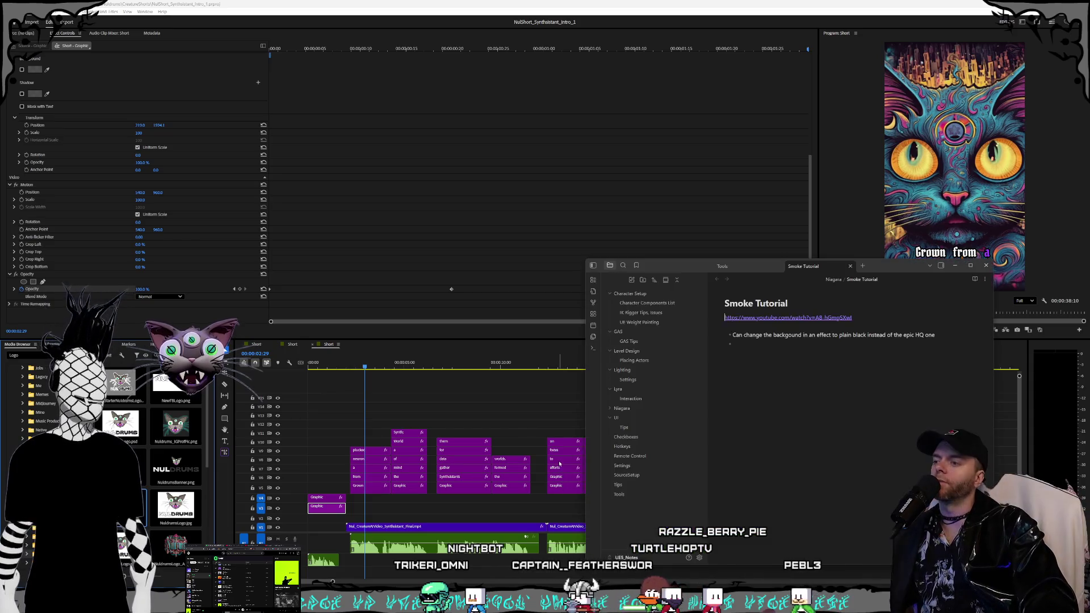
pyautogui.hotkey('alt', 'Tab')
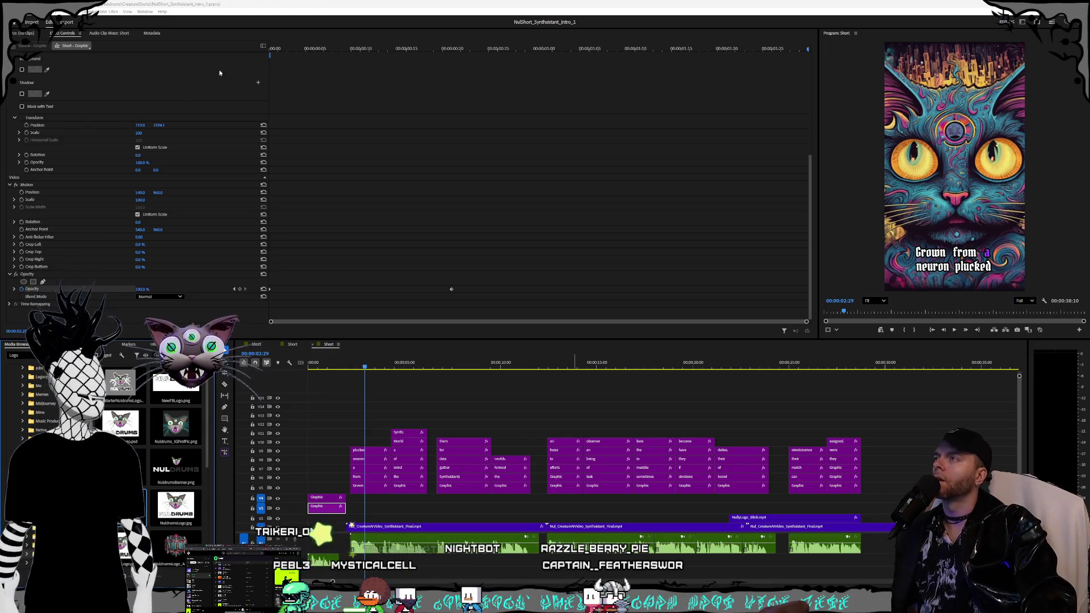
pyautogui.click(226, 2)
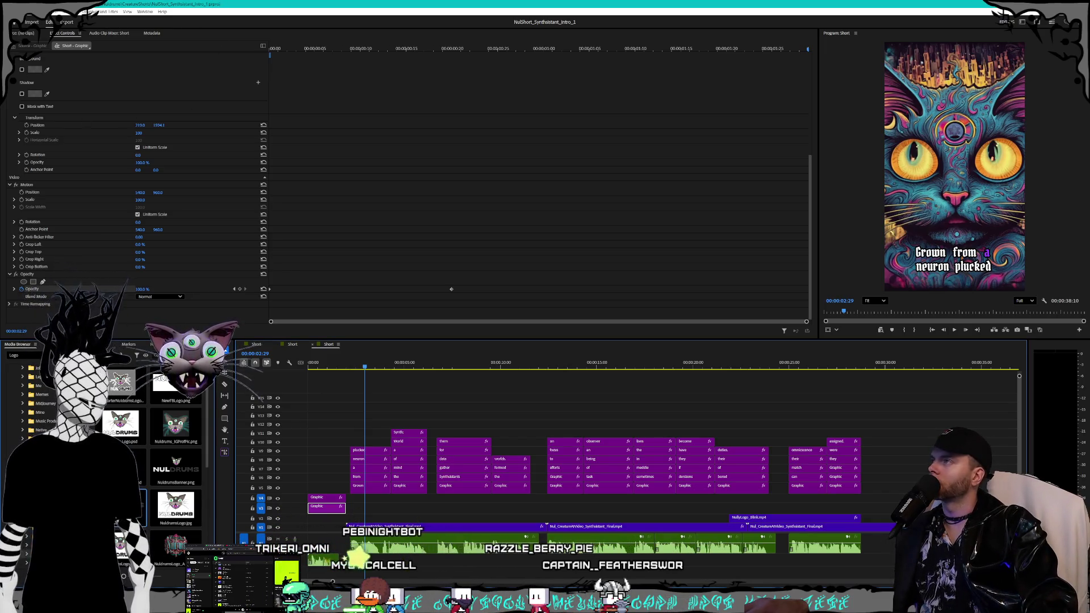
# Step: Open NulShort_Cyrens_Intro_1.prproj from the File menu's recent projects
pyautogui.hotkey('alt', 'f')
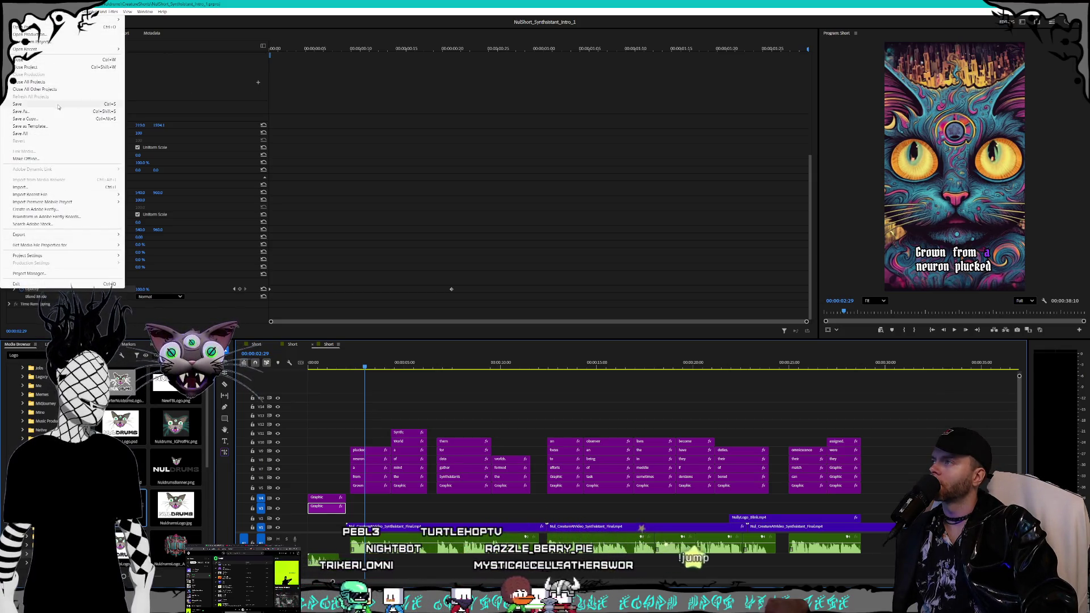
pyautogui.moveTo(56, 49)
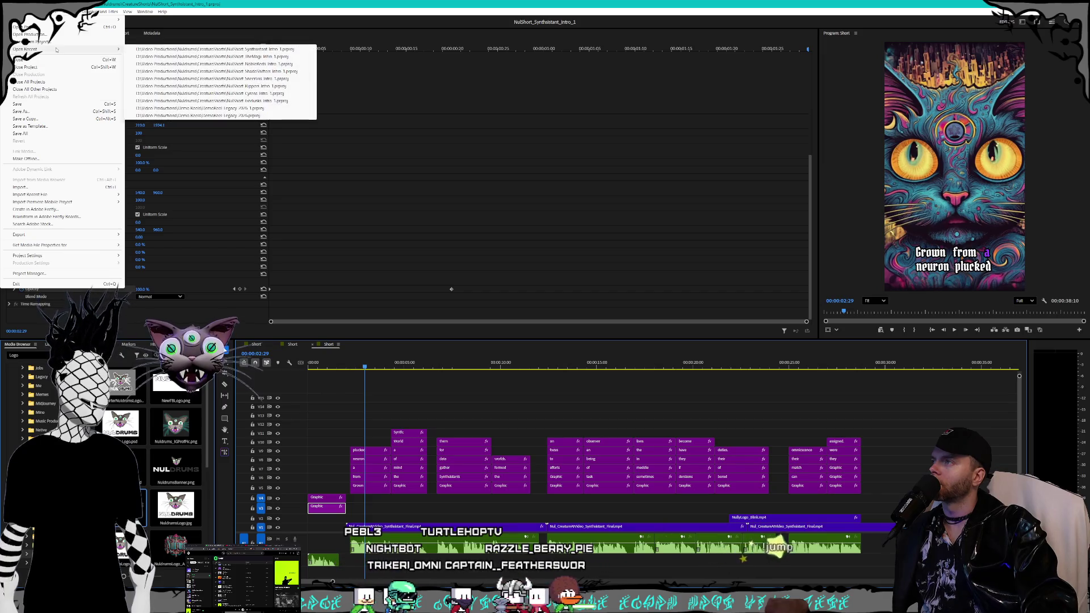
pyautogui.click(289, 95)
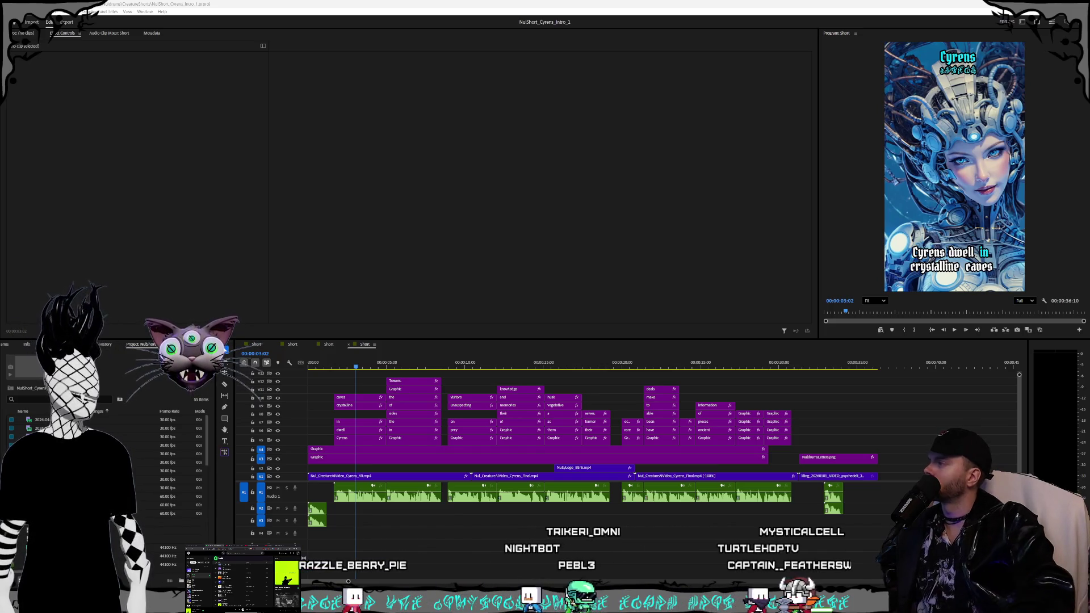
# Step: Bring up the 1_1_2026 checklist note and reposition its window over the editor
pyautogui.hotkey('alt', 'Tab')
pyautogui.moveTo(733, 217); pyautogui.dragTo(649, 222)
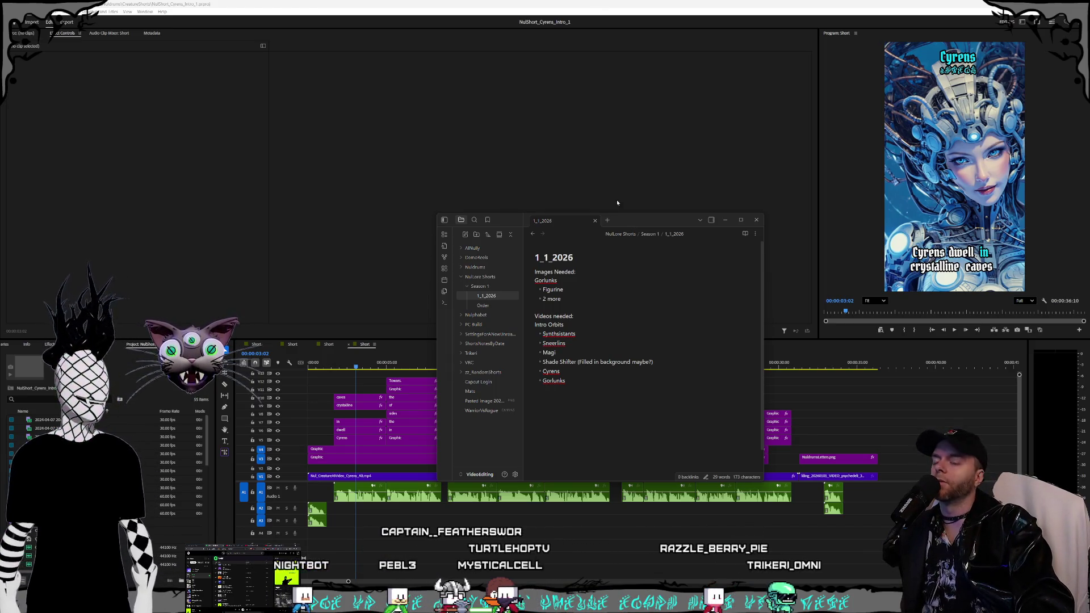
# Step: Reposition and enlarge the 1_1_2026 notes window, then place the cursor at the Gorlunks image items
pyautogui.moveTo(639, 221)
pyautogui.mouseDown()
pyautogui.moveTo(639, 200)
pyautogui.moveTo(650, 199)
pyautogui.mouseUp()
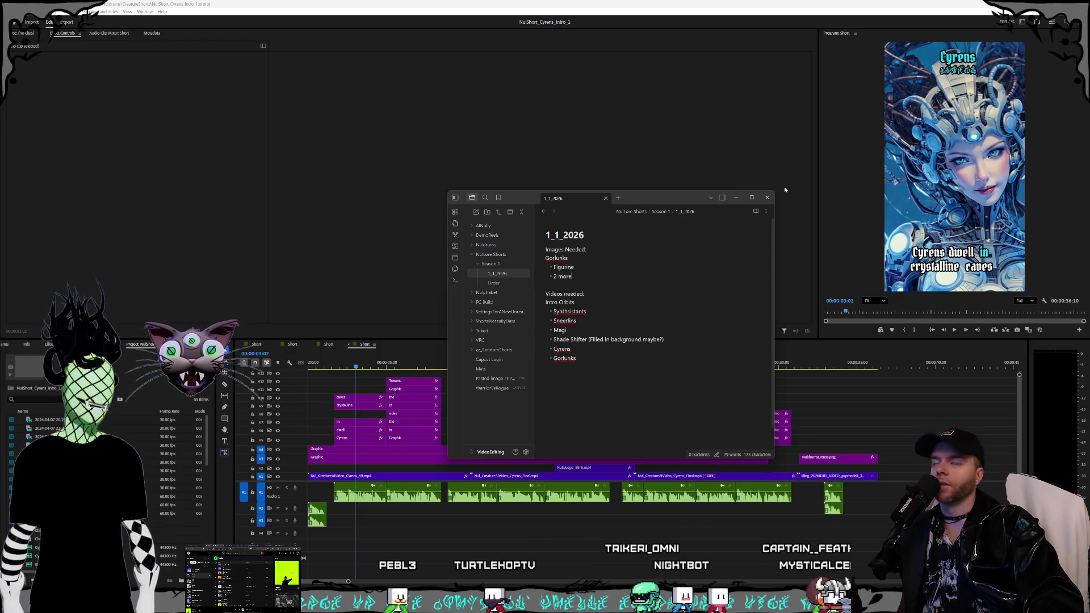
pyautogui.moveTo(672, 198); pyautogui.dragTo(696, 195)
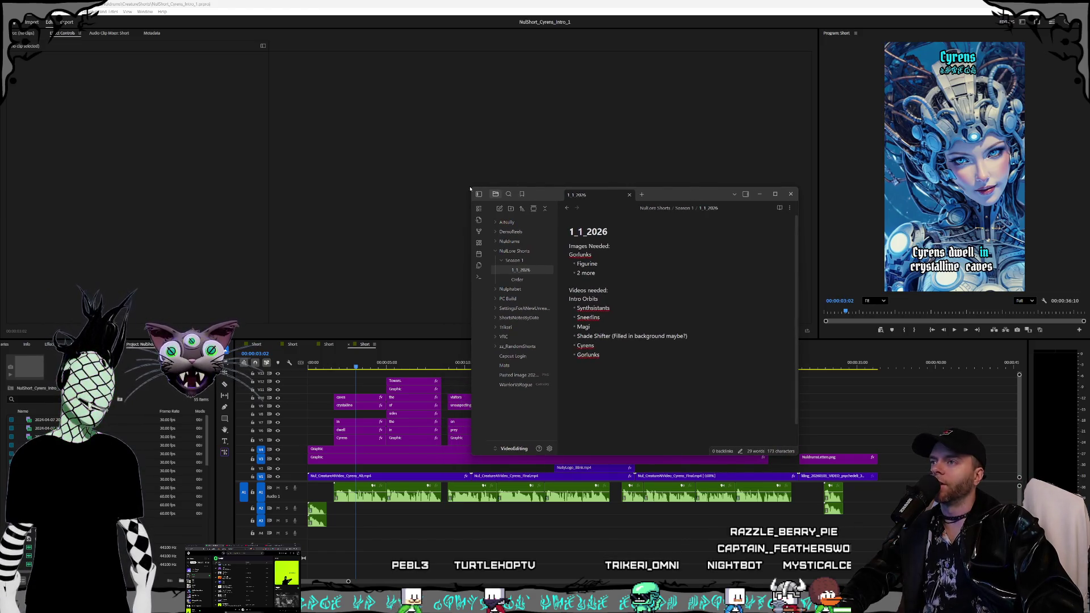
pyautogui.moveTo(471, 188); pyautogui.dragTo(448, 171)
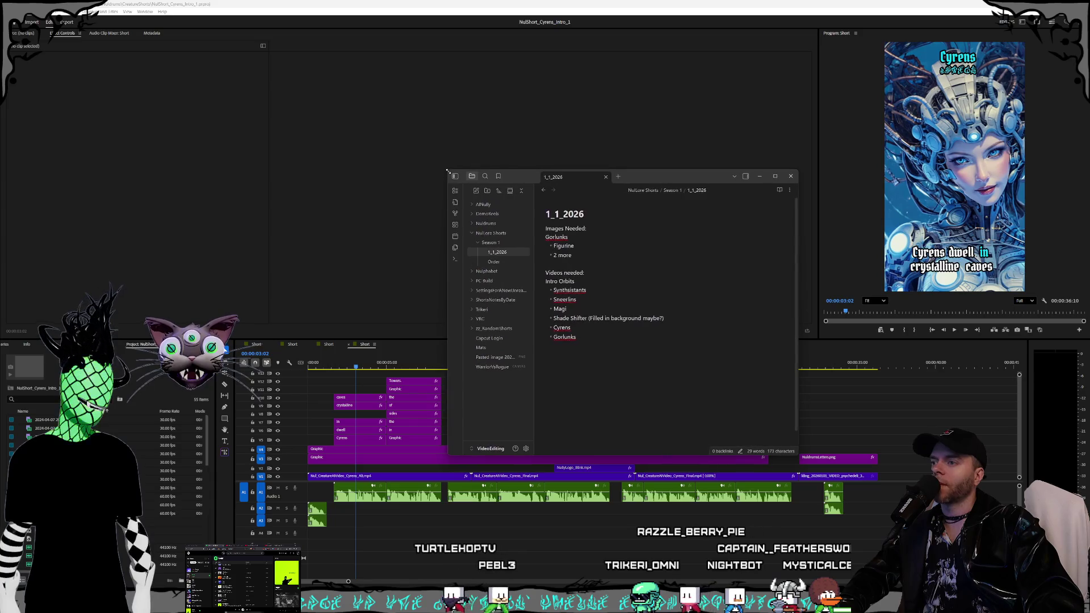
pyautogui.moveTo(644, 181); pyautogui.dragTo(666, 169)
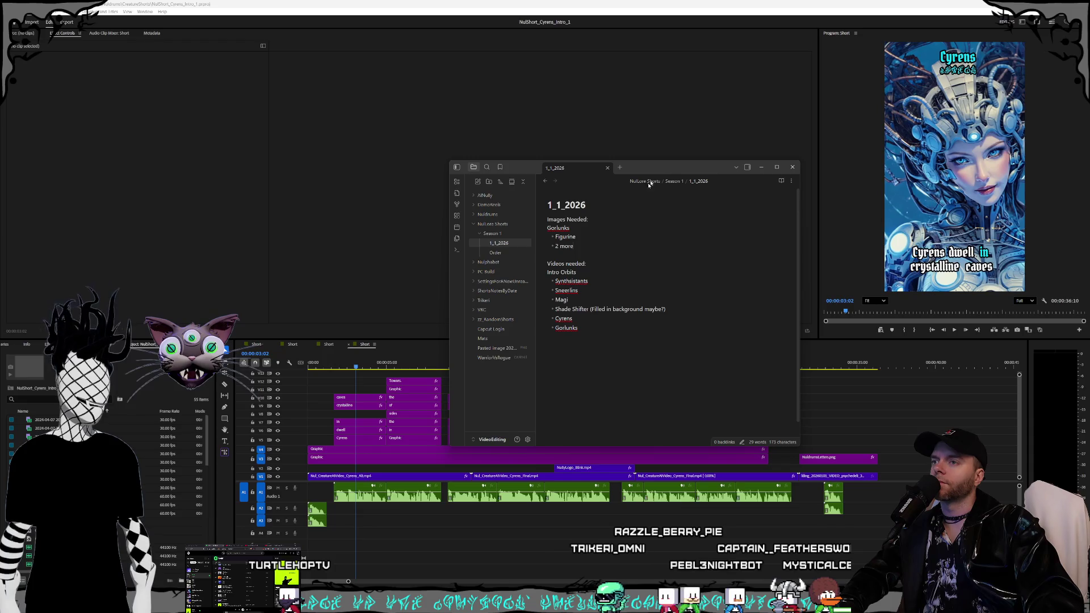
pyautogui.click(586, 239)
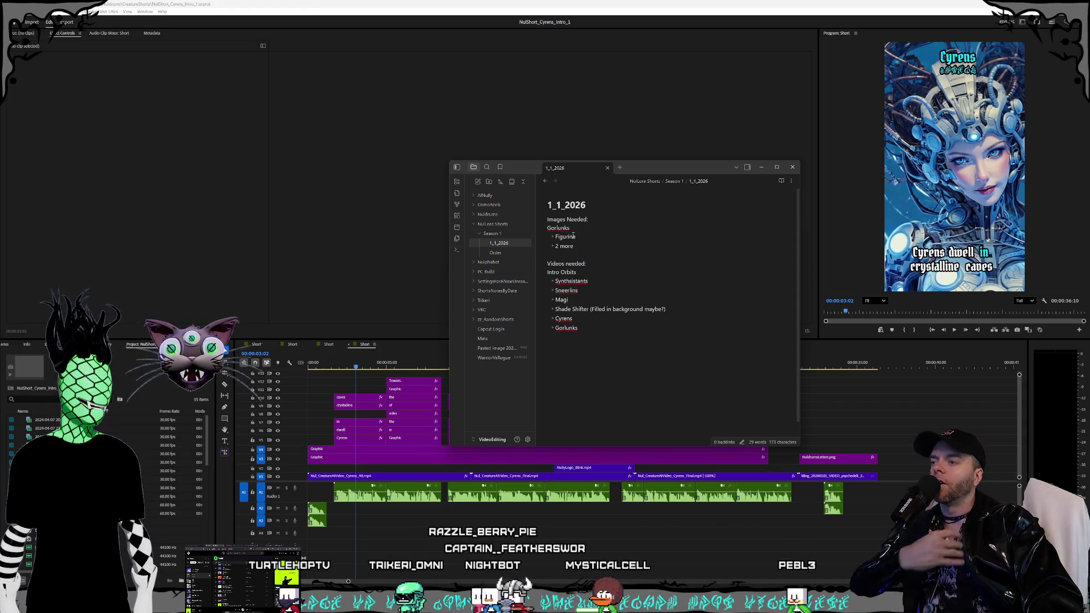
pyautogui.moveTo(679, 177); pyautogui.dragTo(634, 82)
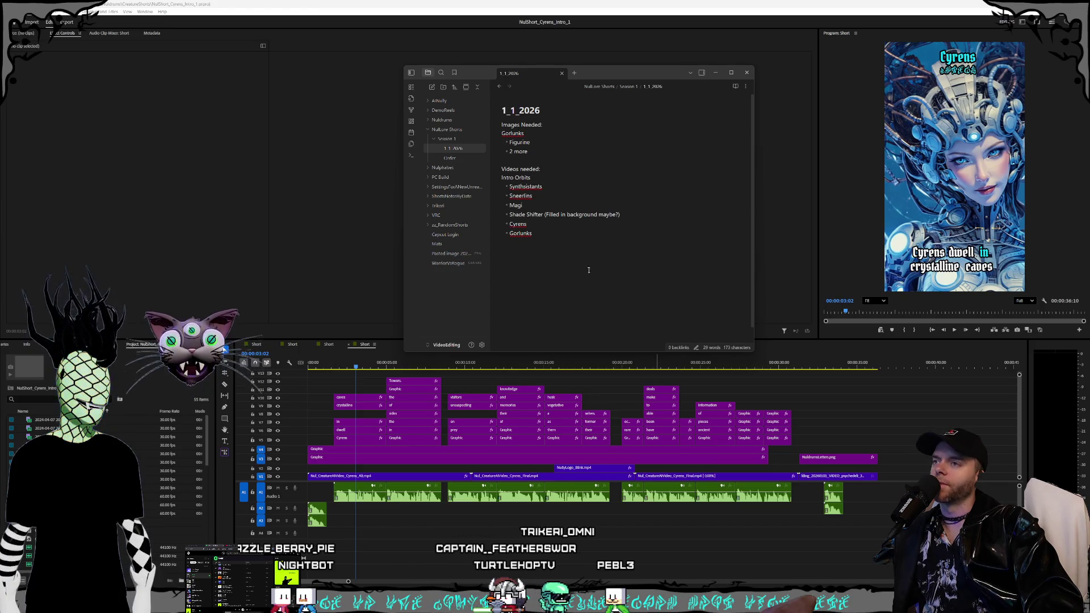
pyautogui.click(560, 186)
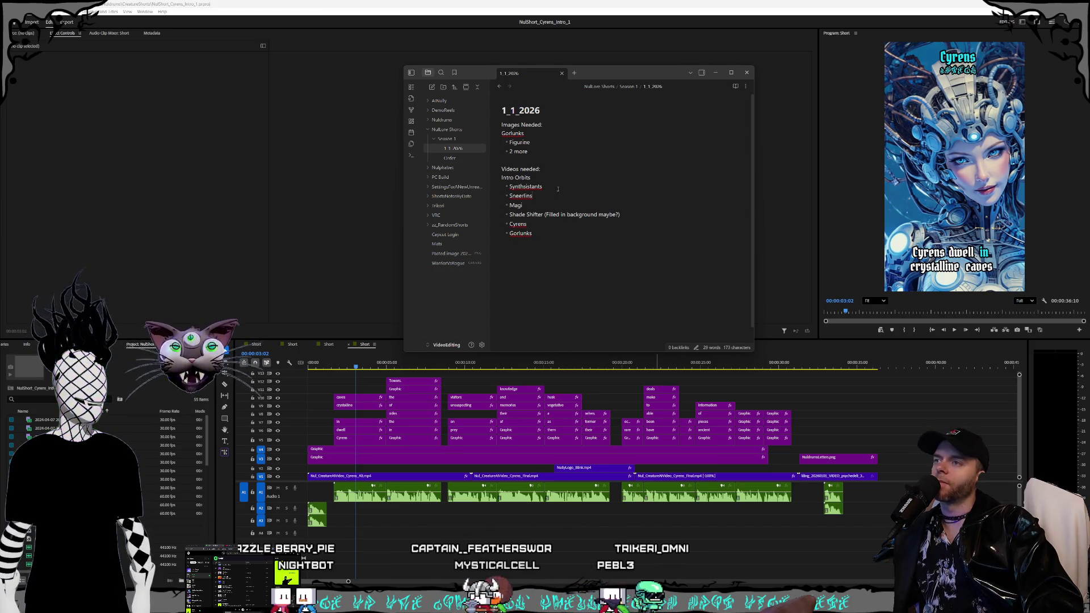
pyautogui.click(546, 142)
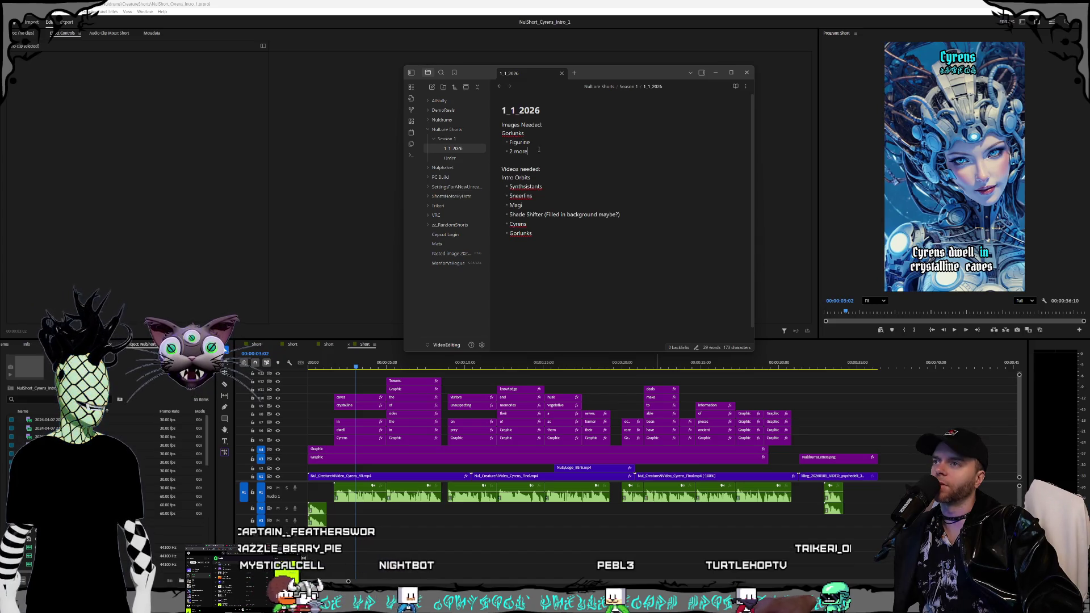
# Step: Complete the Gorlunks item as '2 more poses' and add an 'Eating metal?' bullet beneath it
pyautogui.press('Down')
pyautogui.write('poses')
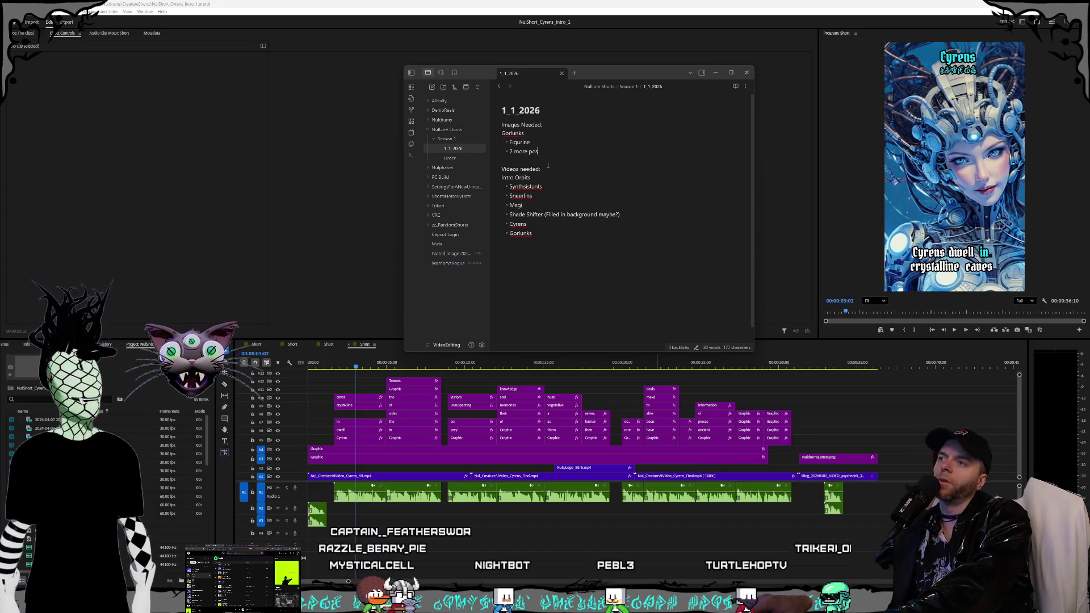
pyautogui.press('Return')
pyautogui.write('Eat')
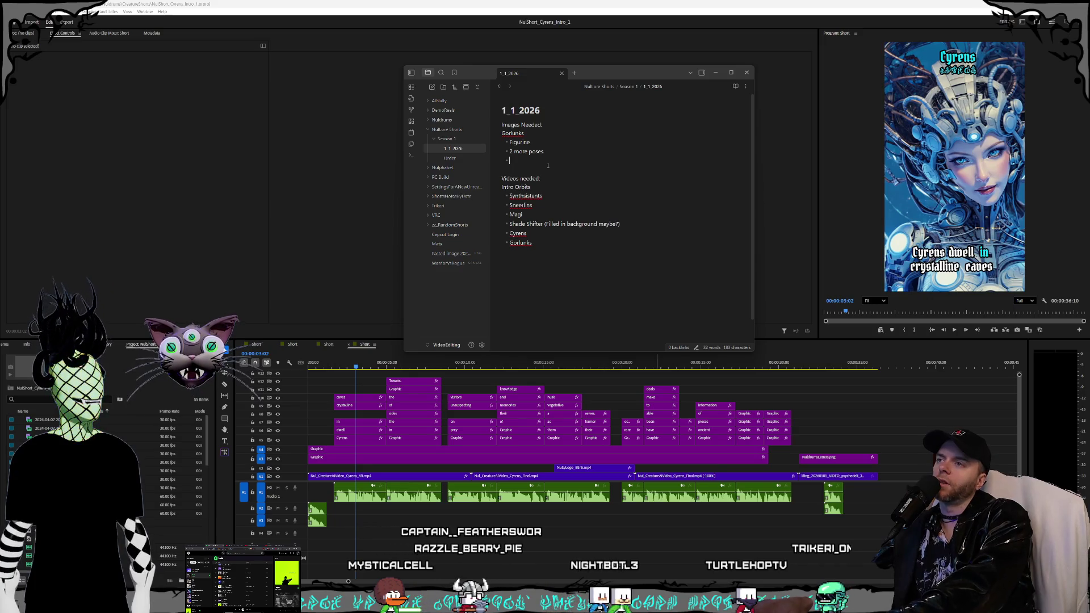
pyautogui.write('ing')
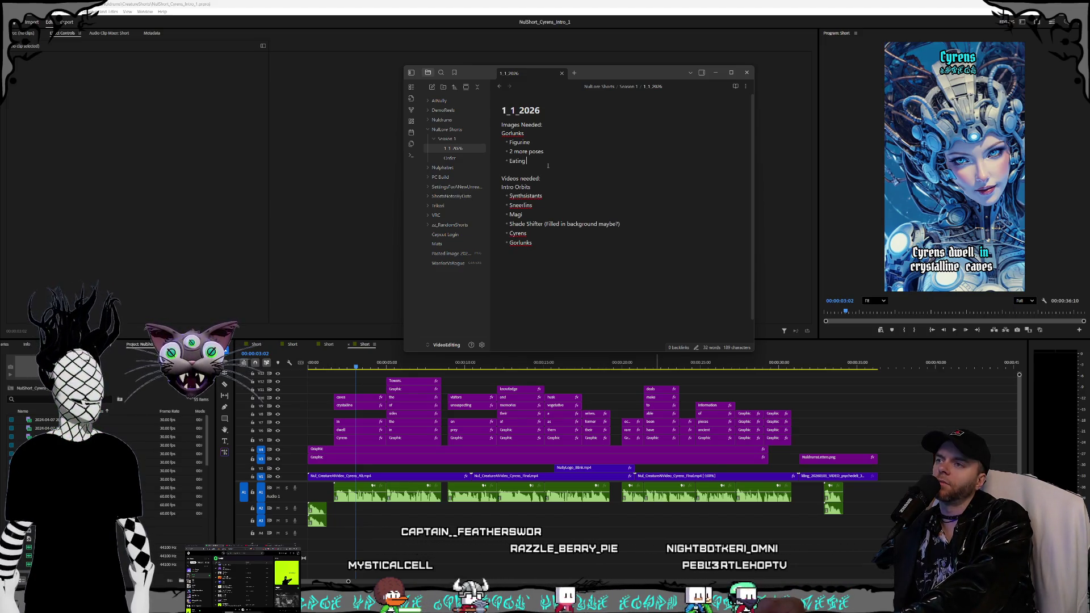
pyautogui.write(' metal?')
pyautogui.press('Return')
pyautogui.press('Return')
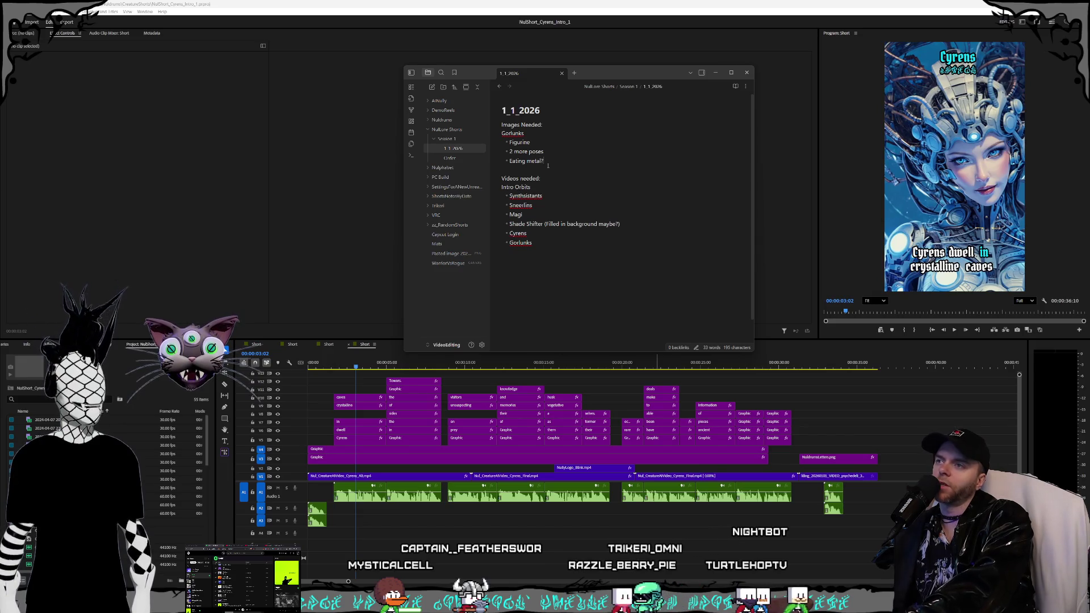
pyautogui.press('Return')
pyautogui.write('Noble Reds')
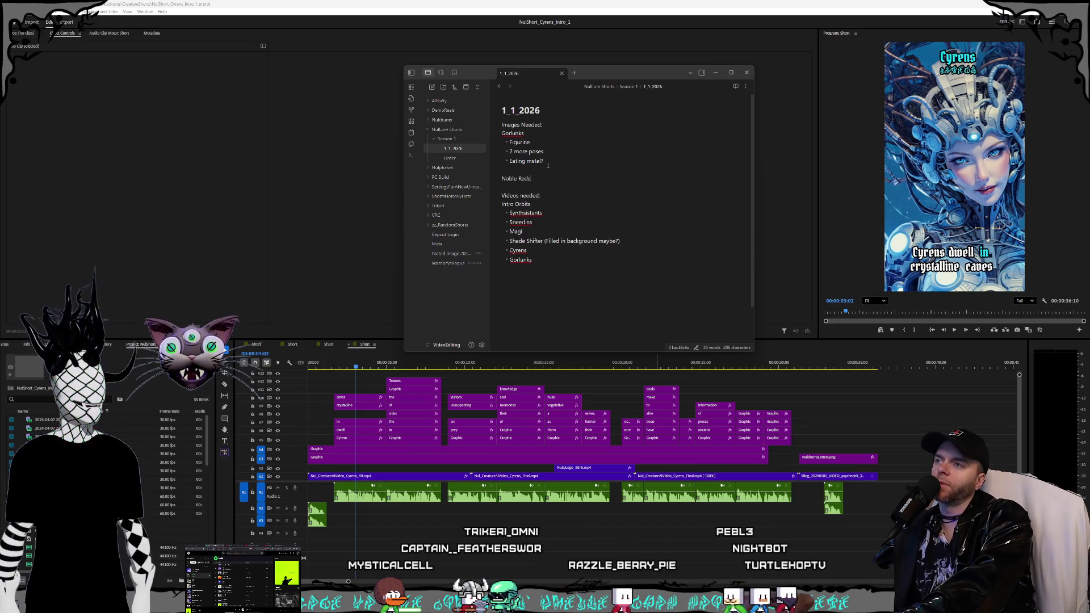
pyautogui.write('Reds')
# Step: Add the Noble Reds item 'Image of New Fursworth town' below the Gorlunks list
pyautogui.press('Return')
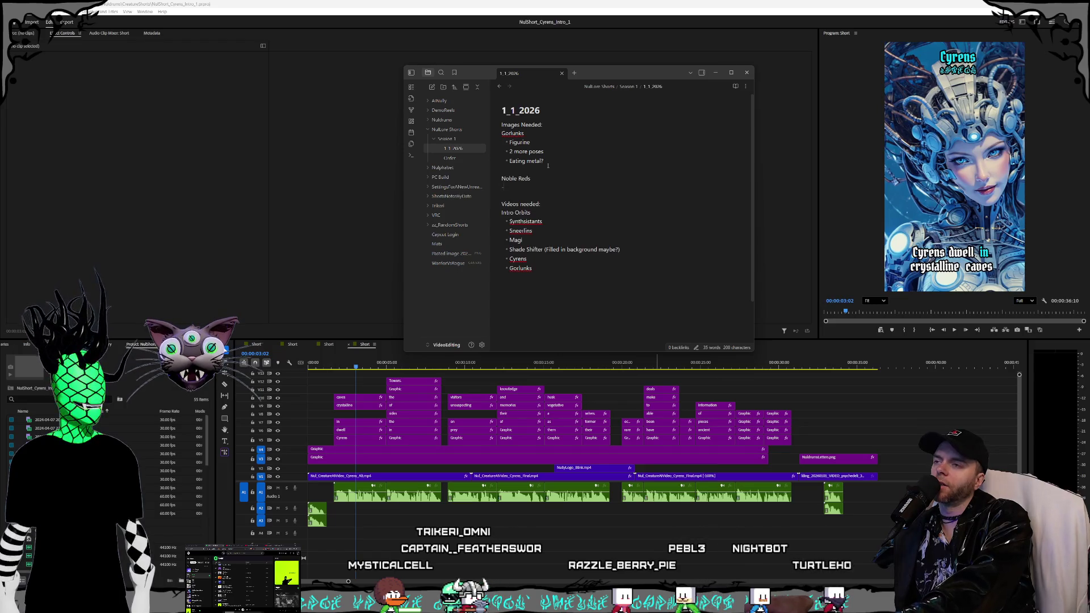
pyautogui.write('Imag')
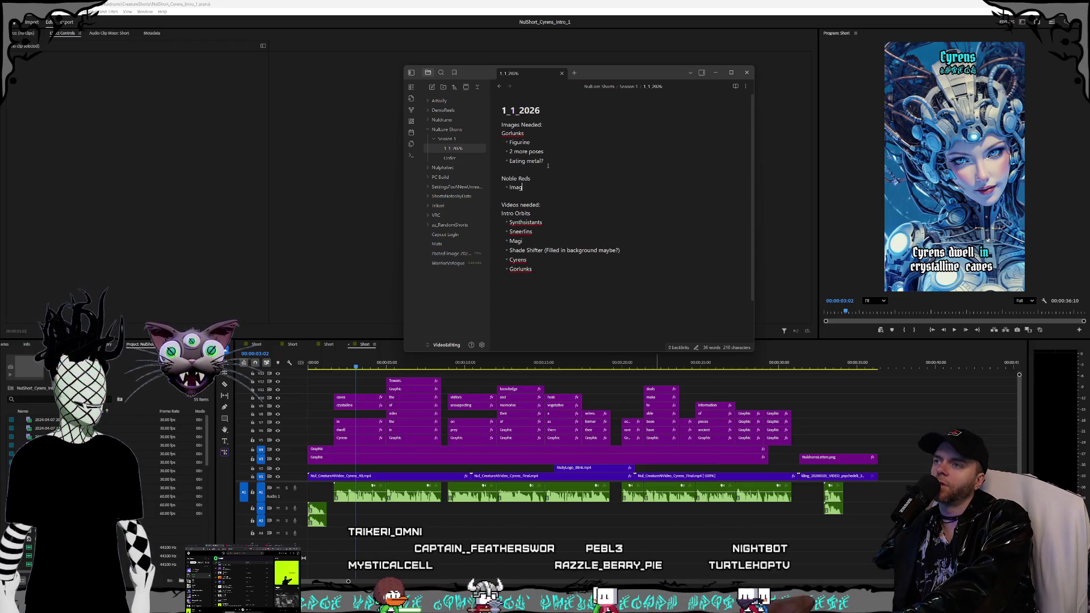
pyautogui.write('e of New Fu')
pyautogui.write('rs')
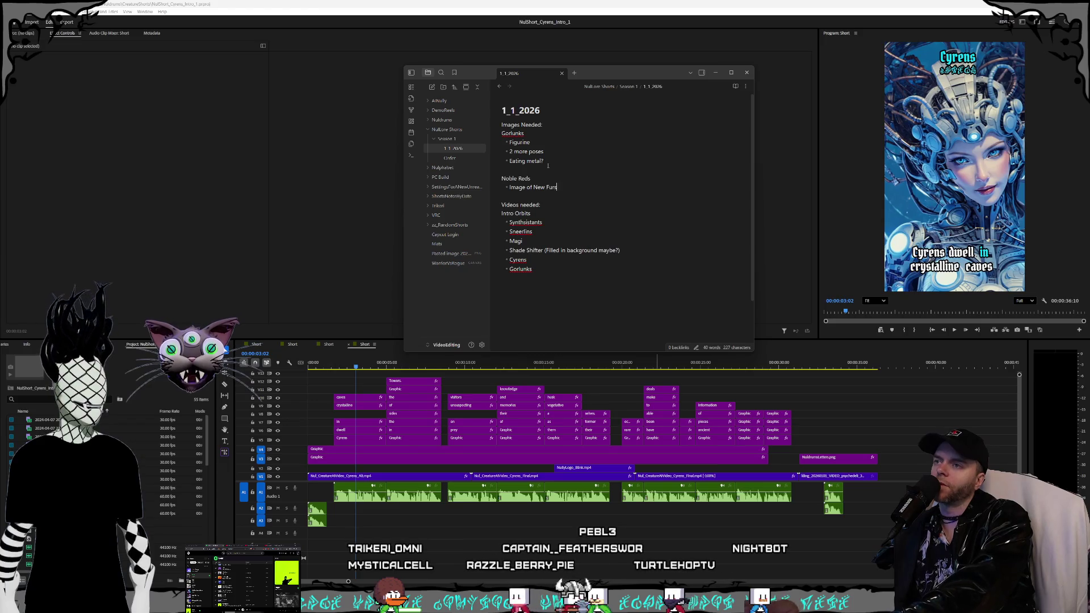
pyautogui.write('worth town')
pyautogui.press('Return')
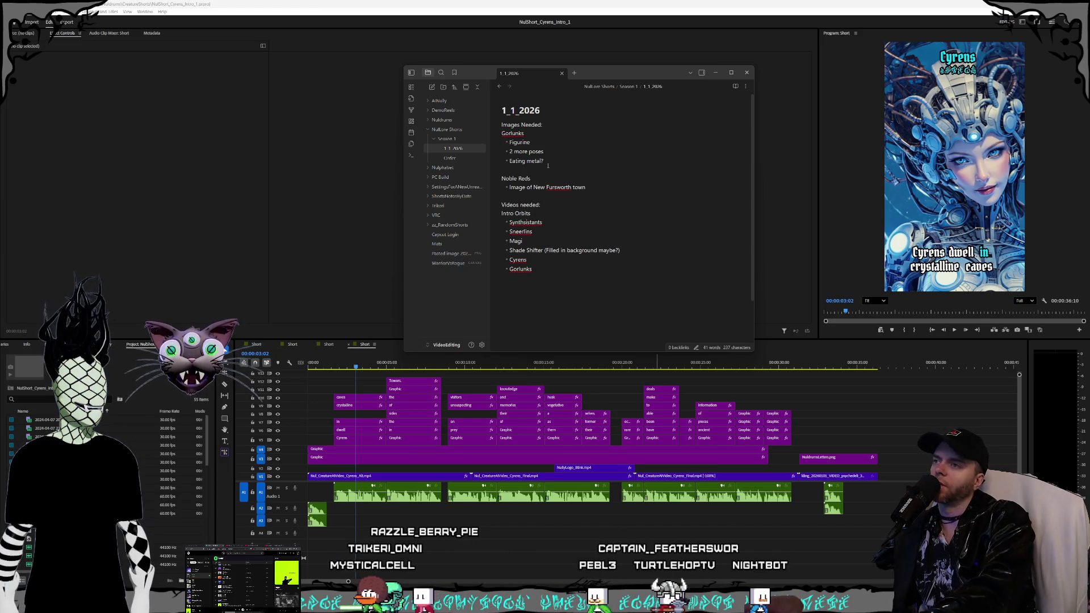
pyautogui.press('Return')
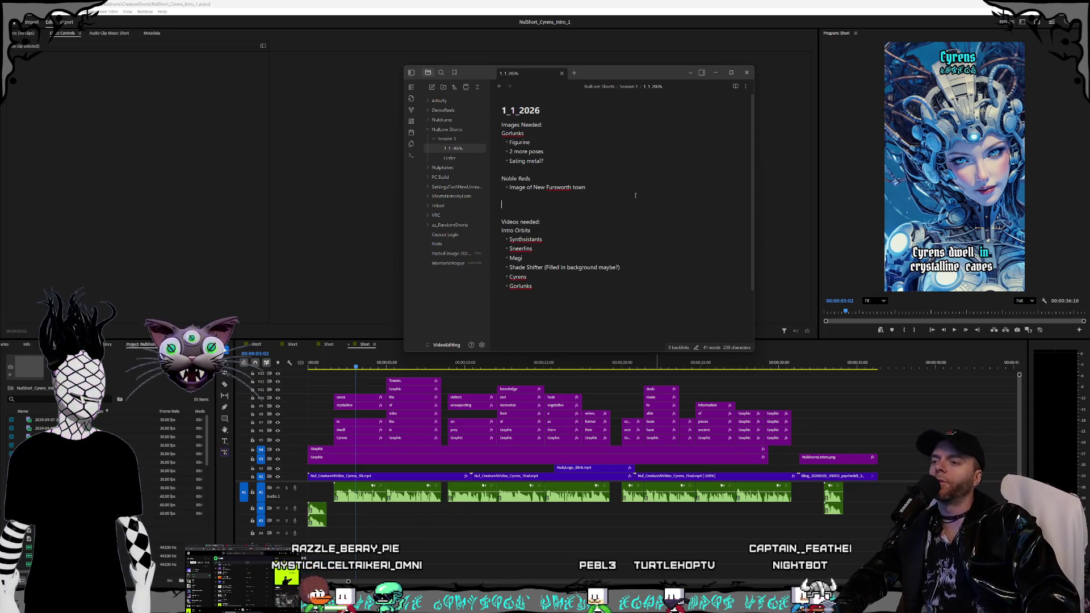
# Step: After briefly bringing Premiere forward, replace the empty bullet under Gorlunks with a 'Nuldrums Outro Shader Thing' line
pyautogui.click(777, 561)
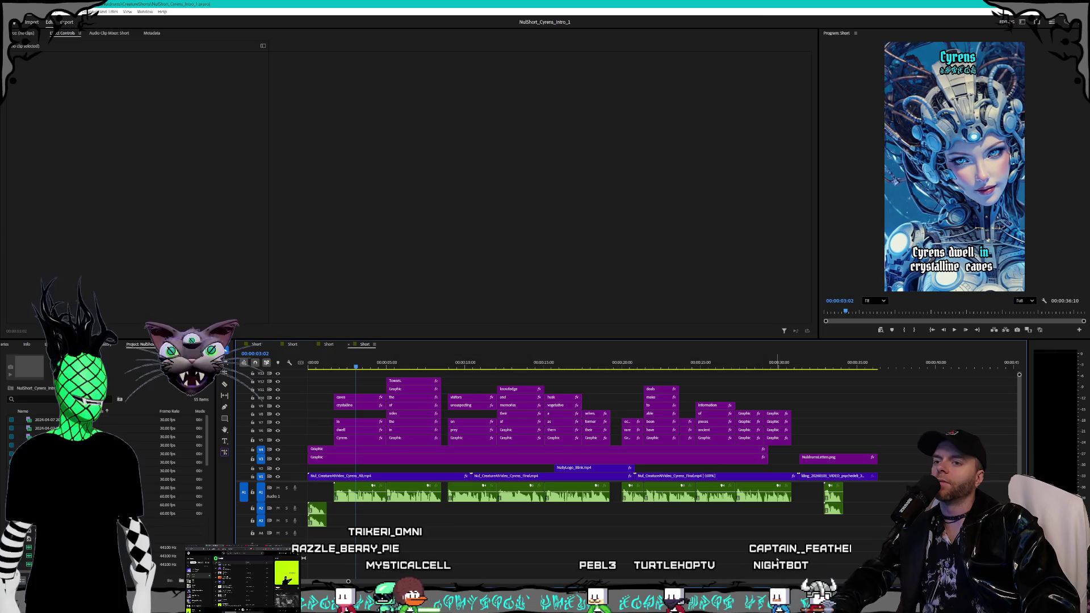
pyautogui.moveTo(816, 409); pyautogui.dragTo(551, 516)
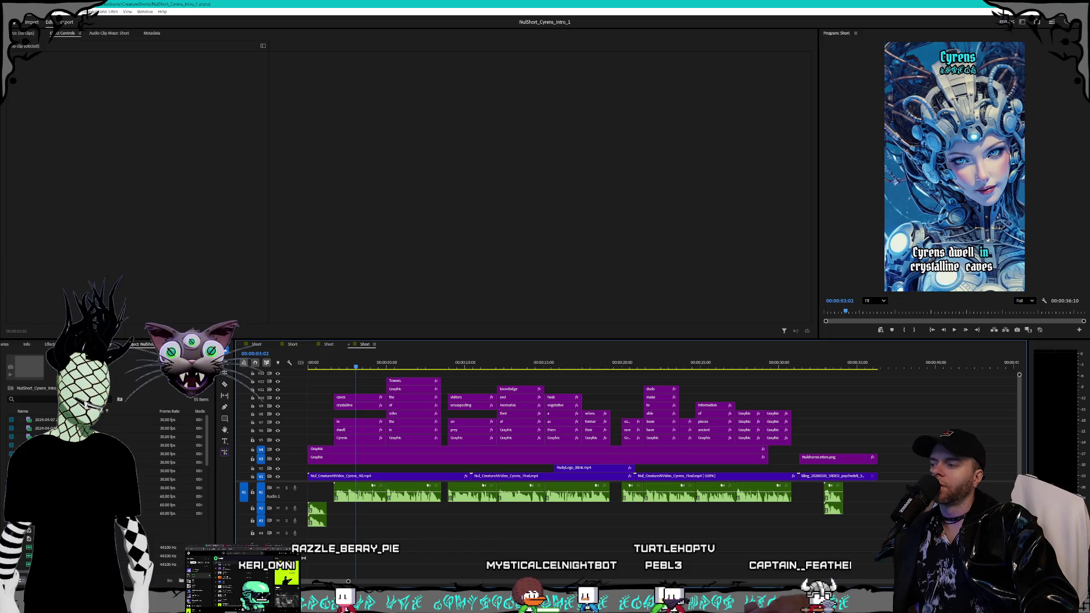
pyautogui.hotkey('alt', 'Tab')
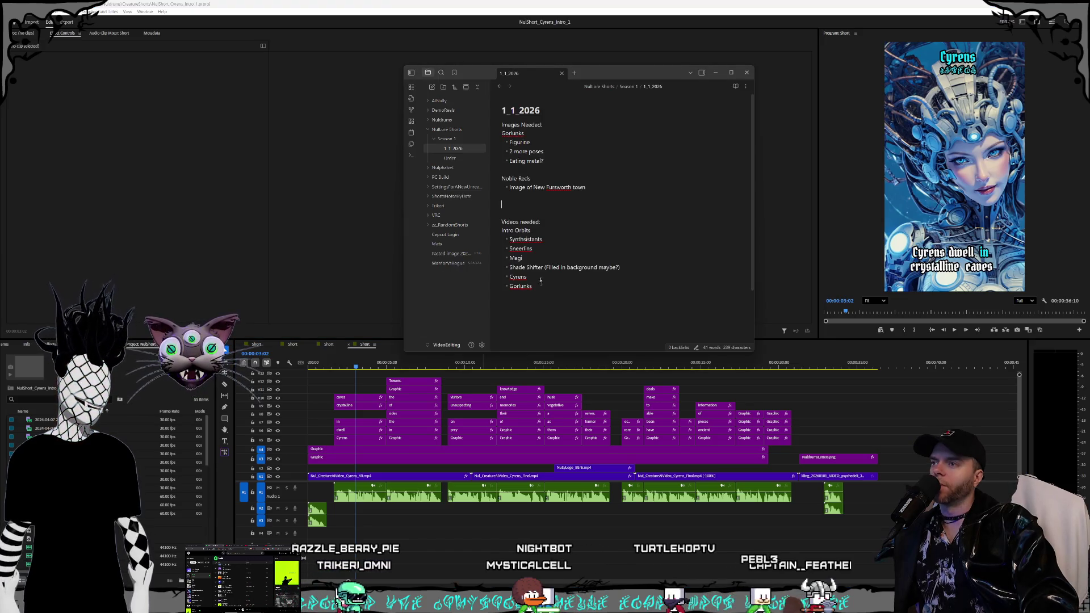
pyautogui.press('Return')
pyautogui.press('Return')
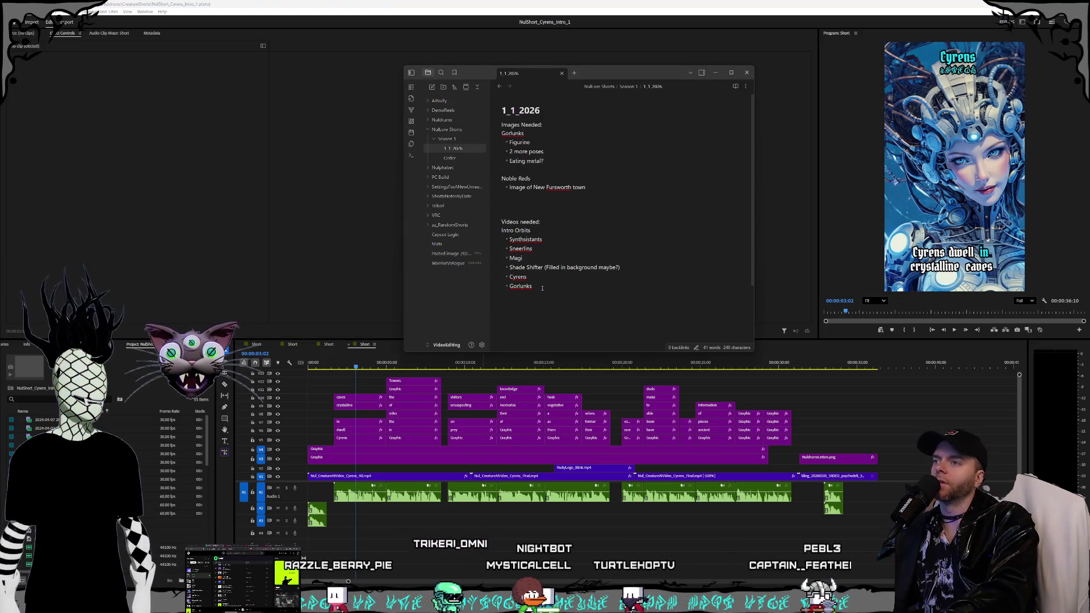
pyautogui.write('Nuldrums')
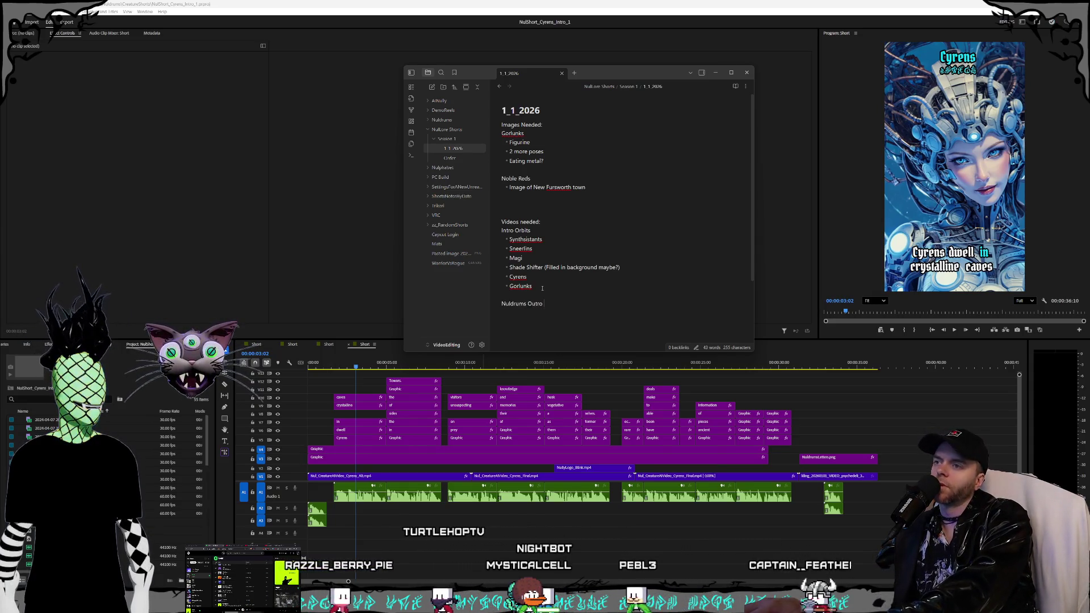
pyautogui.write(' Ou')
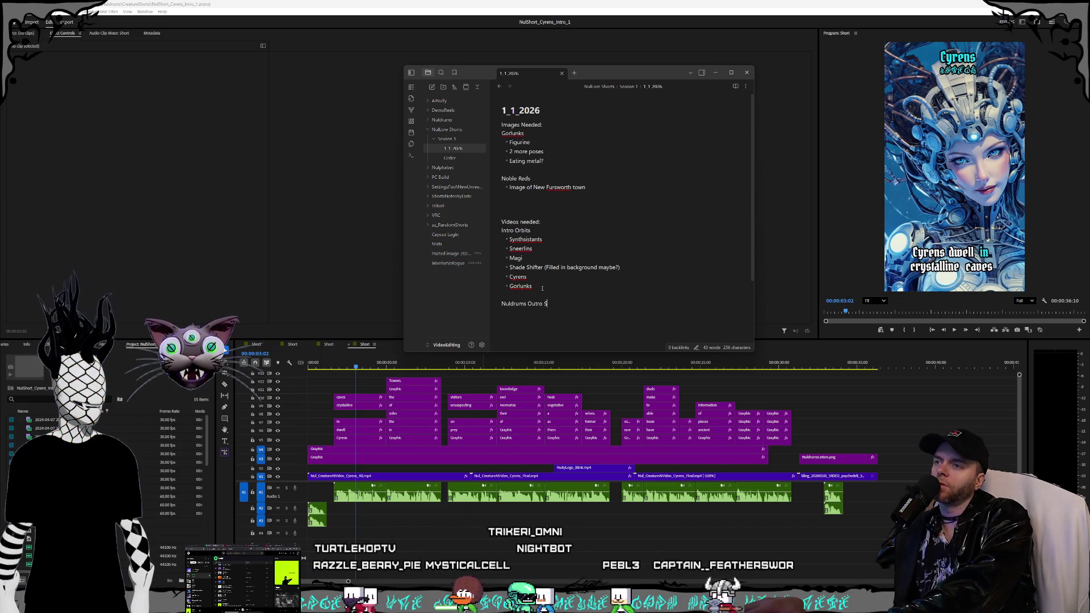
pyautogui.write('t')
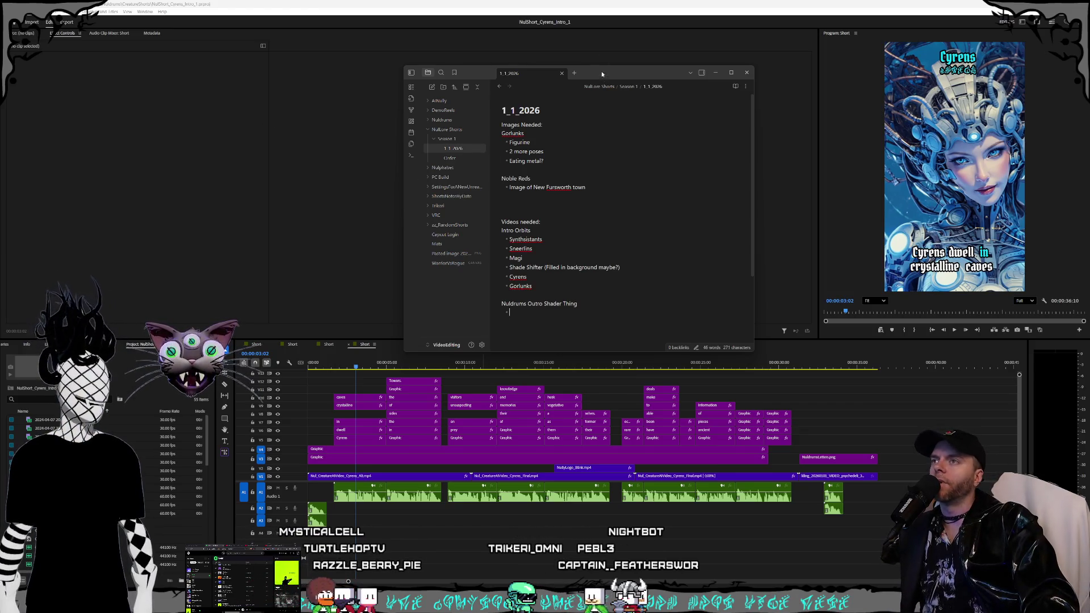
pyautogui.moveTo(602, 74); pyautogui.dragTo(598, 71)
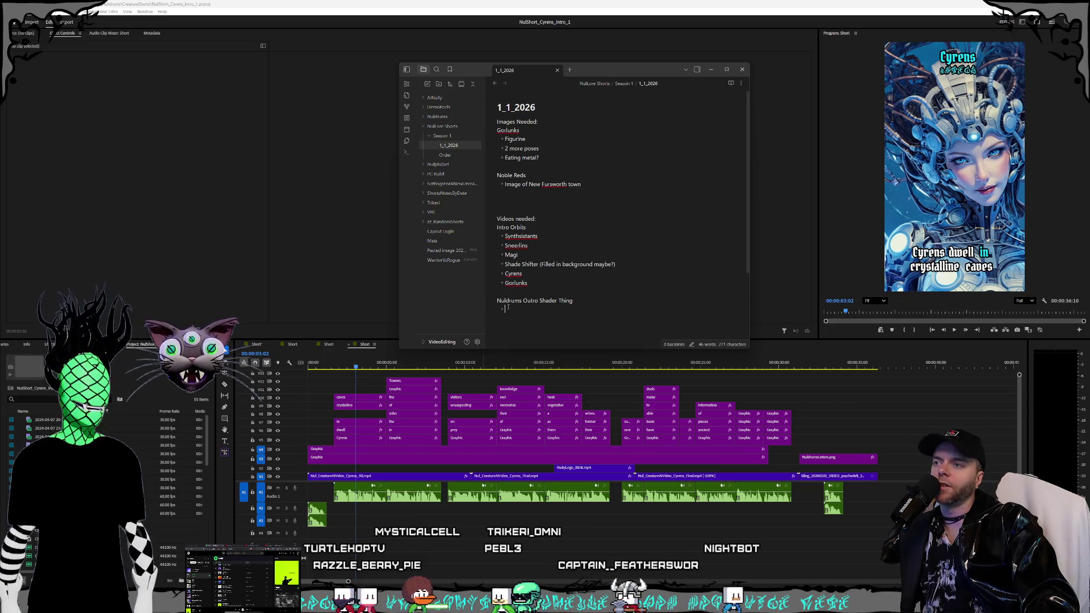
pyautogui.click(594, 302)
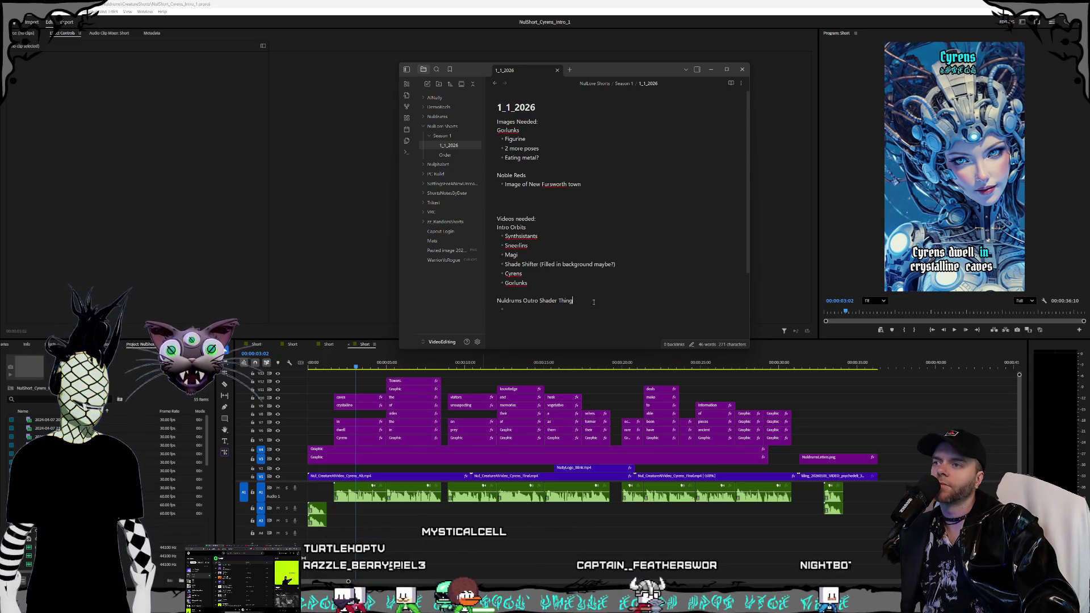
# Step: Nudge the Obsidian window lower and right, then switch to the browser playing the Twitch stream
pyautogui.moveTo(597, 76); pyautogui.dragTo(585, 94)
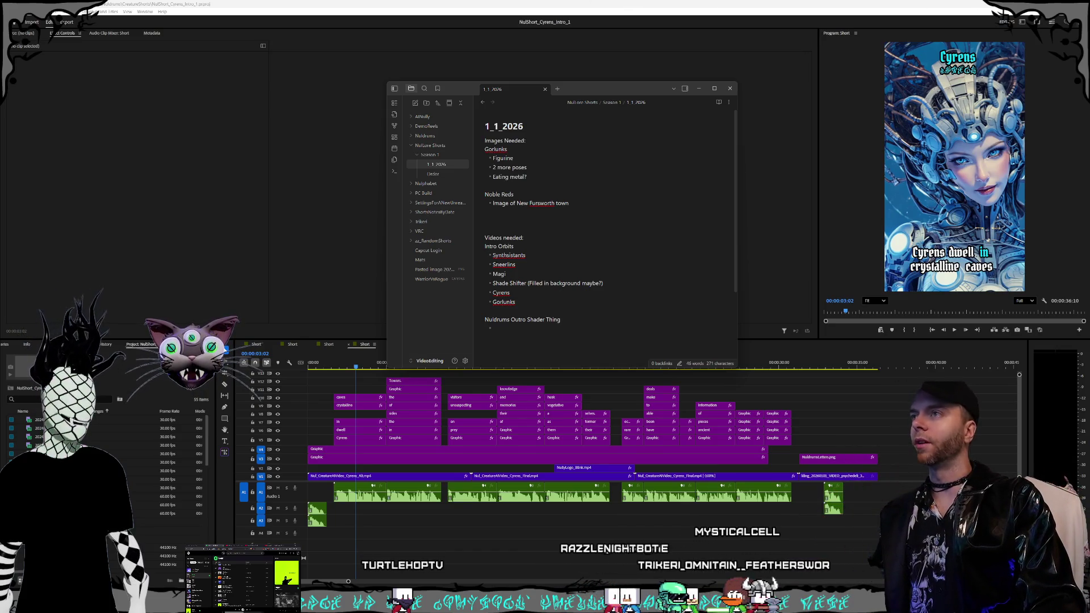
pyautogui.moveTo(644, 91); pyautogui.dragTo(635, 95)
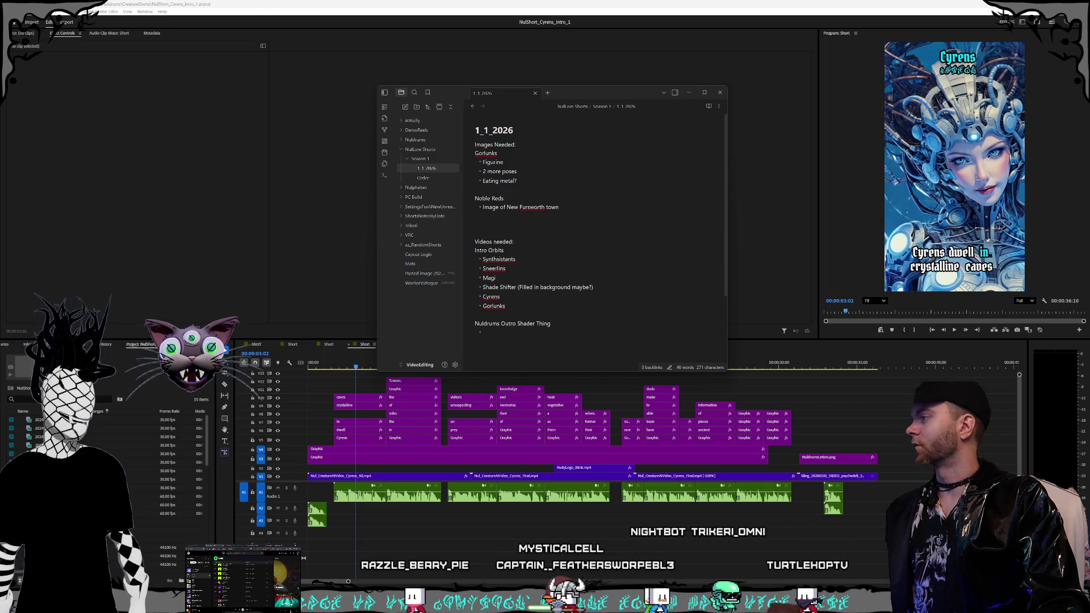
pyautogui.hotkey('alt', 'Tab')
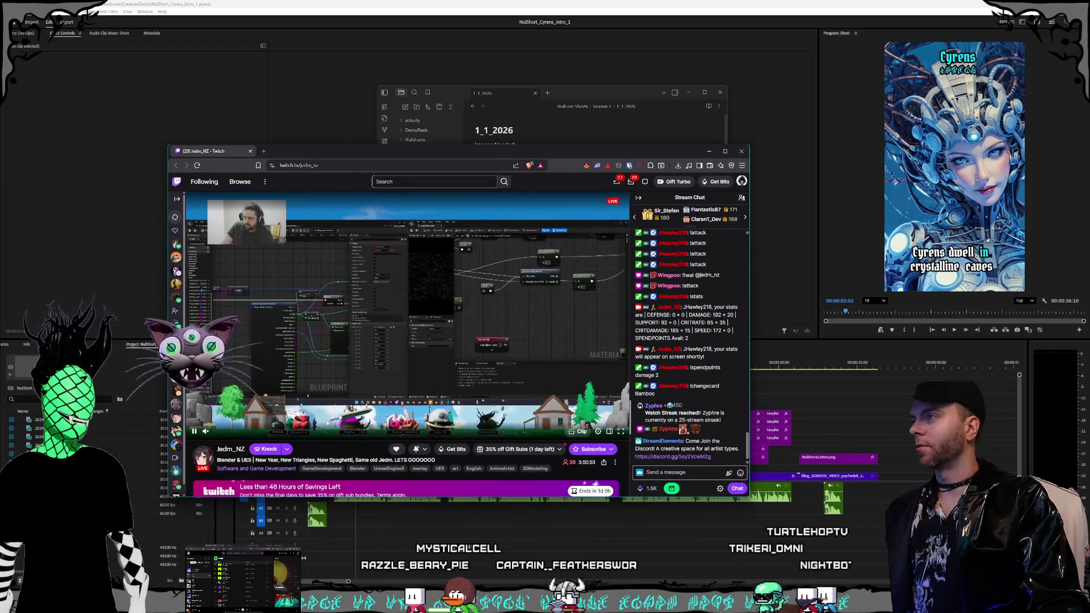
# Step: Put the Twitch stream in theatre mode, enlarge the browser window and shift it right and down
pyautogui.click(609, 432)
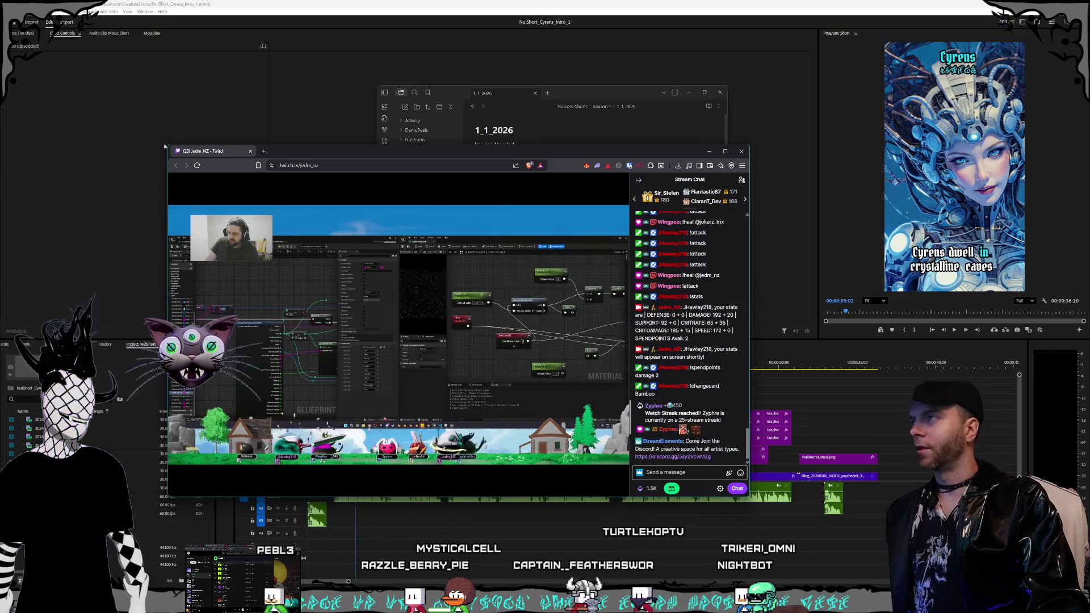
pyautogui.moveTo(169, 146); pyautogui.dragTo(105, 78)
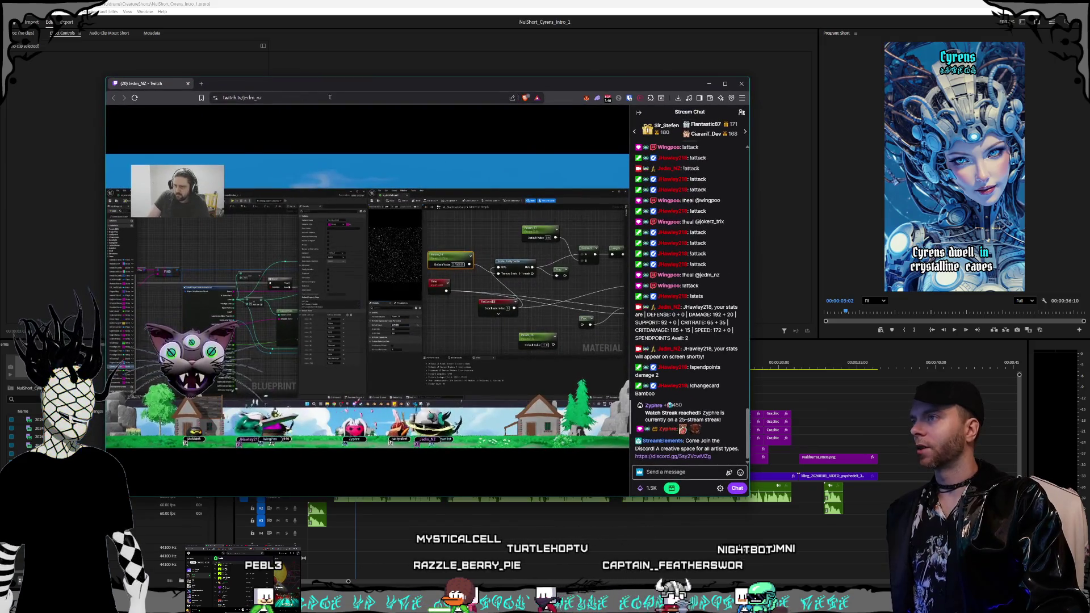
pyautogui.moveTo(325, 85); pyautogui.dragTo(452, 104)
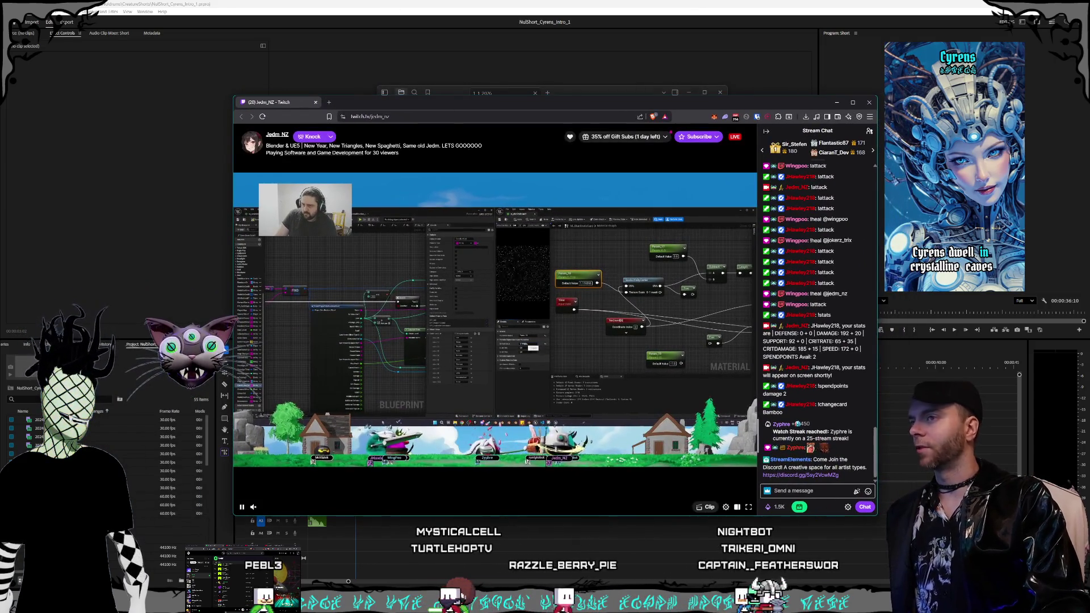